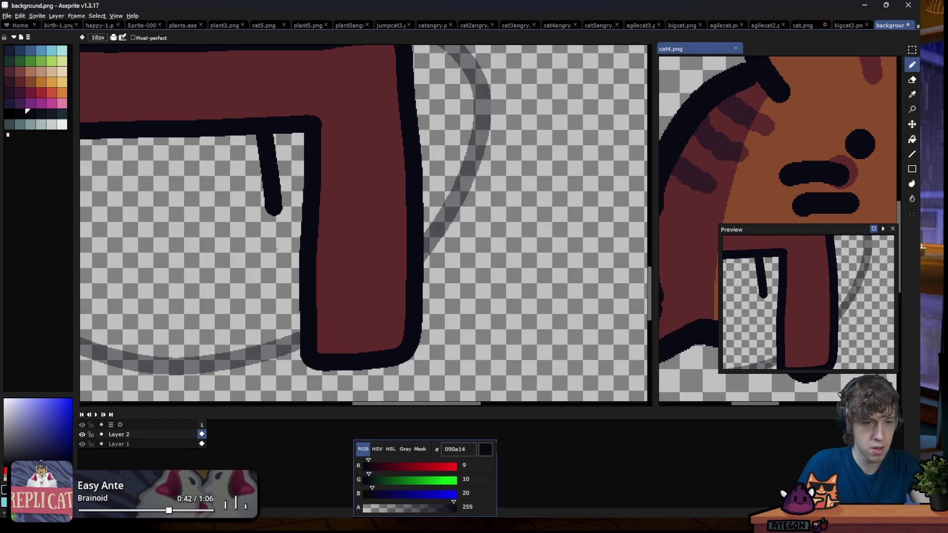
Fill both inner table-leg gaps with the sampled maroon 602c2c
{"action": "left_click", "coordinate": [342, 215], "text": "alt"}
{"action": "key", "text": "g"}
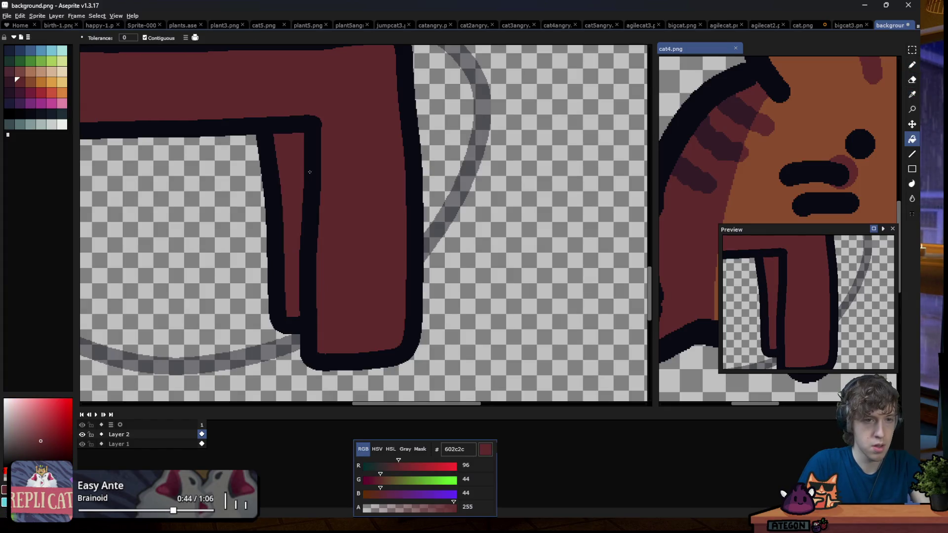
{"action": "left_click", "coordinate": [288, 222]}
{"action": "scroll", "coordinate": [316, 232], "scroll_direction": "down", "scroll_amount": 4}
{"action": "scroll", "coordinate": [316, 232], "scroll_direction": "up", "scroll_amount": 2}
{"action": "left_click", "coordinate": [235, 232]}
Shade the inner strips of both legs with dark maroon 341c27
{"action": "left_click", "coordinate": [9, 81]}
{"action": "left_click", "coordinate": [235, 232]}
{"action": "left_click", "coordinate": [441, 197]}
{"action": "scroll", "coordinate": [316, 247], "scroll_direction": "down", "scroll_amount": 3}
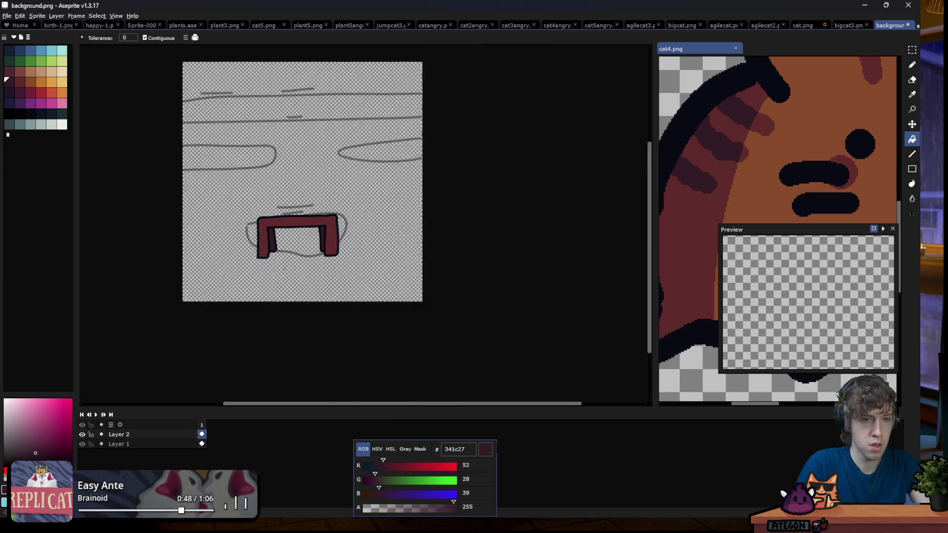
{"action": "scroll", "coordinate": [316, 246], "scroll_direction": "up", "scroll_amount": 2}
Save background.png as PNG and return to Godot
{"action": "key", "text": "ctrl+s"}
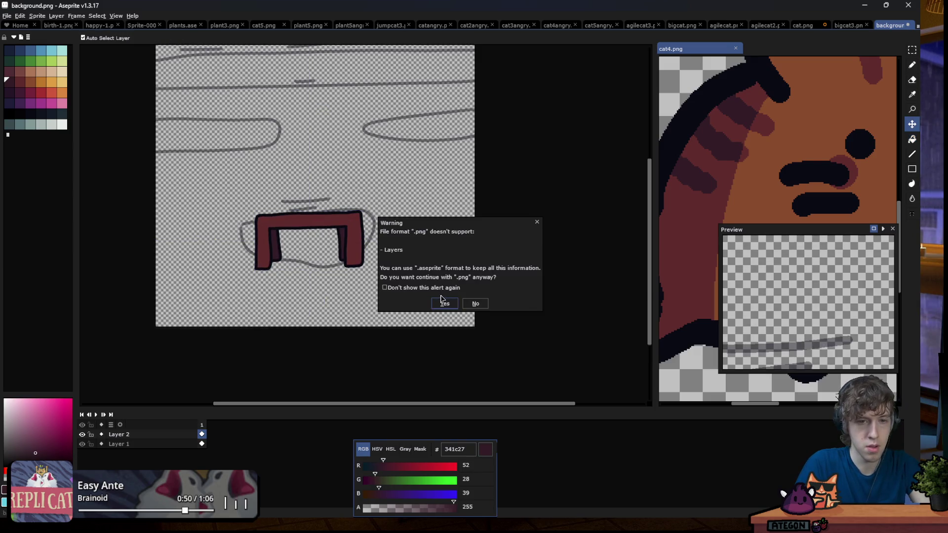
{"action": "left_click", "coordinate": [443, 302]}
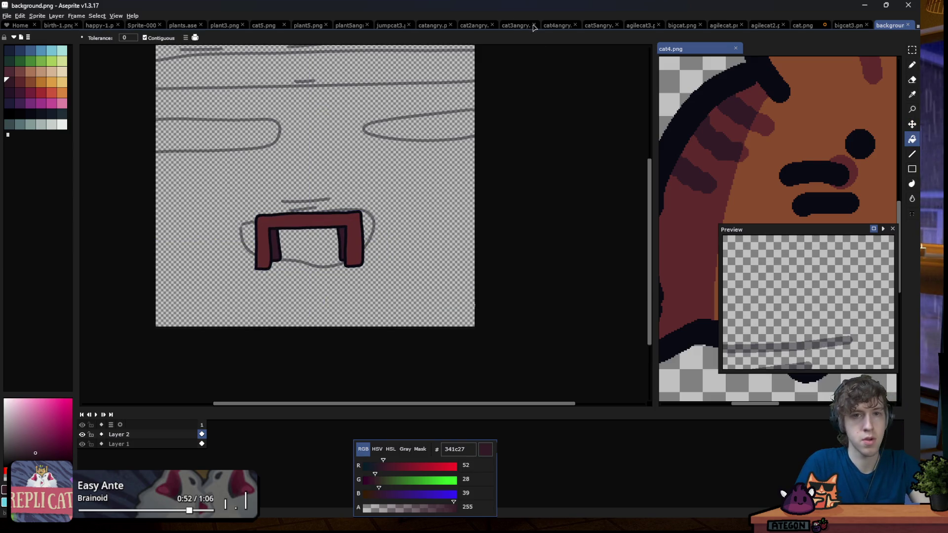
{"action": "key", "text": "alt+Tab"}
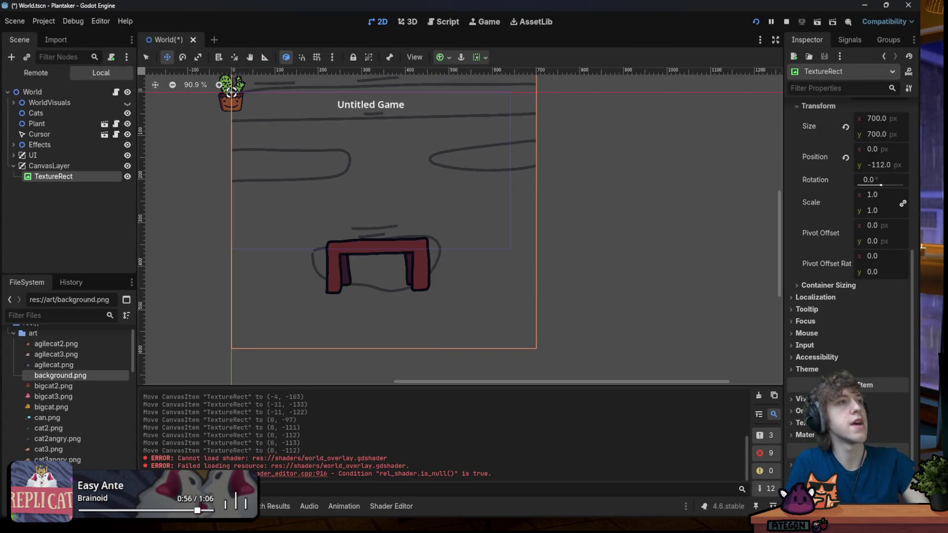
Refocus the Godot editor so the updated background.png reimports into the TextureRect
{"action": "key", "text": "r"}
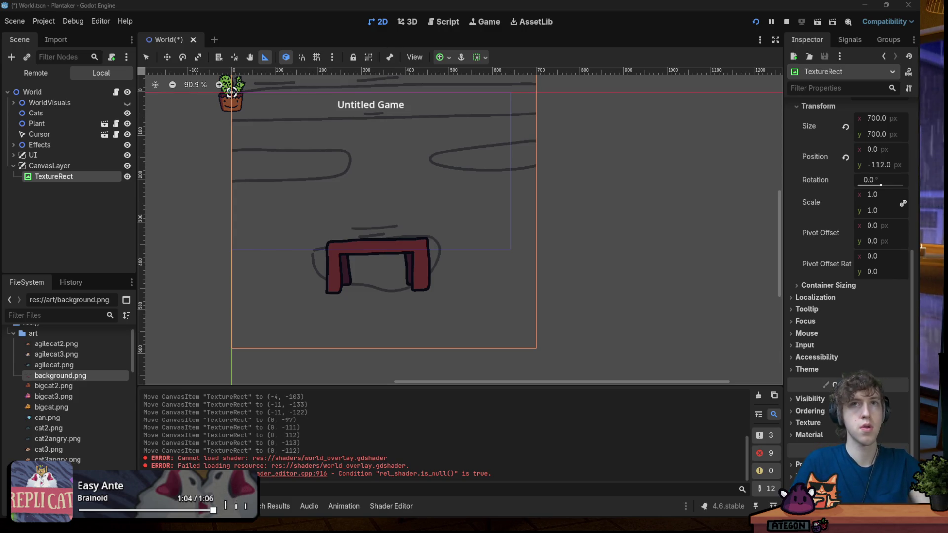
{"action": "left_click", "coordinate": [661, 14]}
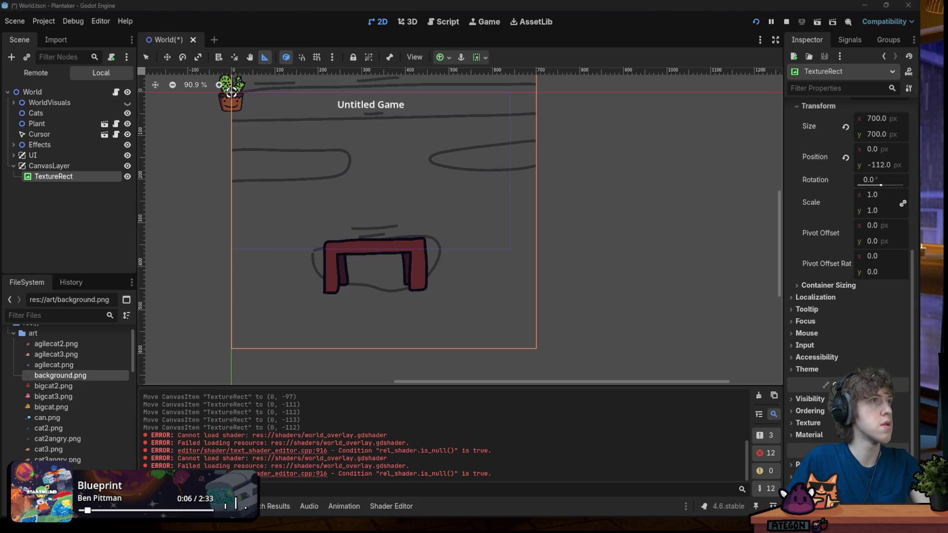
{"action": "left_click", "coordinate": [589, 38]}
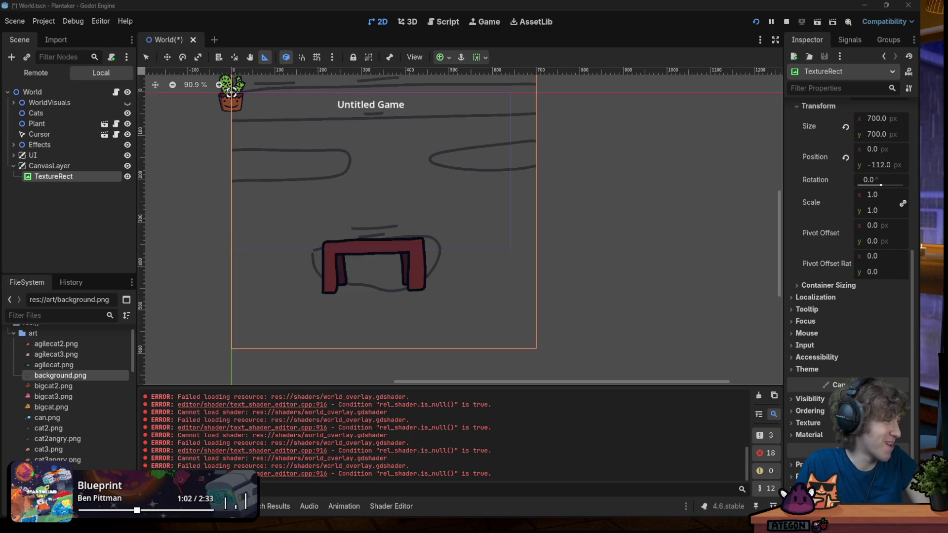
{"action": "left_click", "coordinate": [580, 27]}
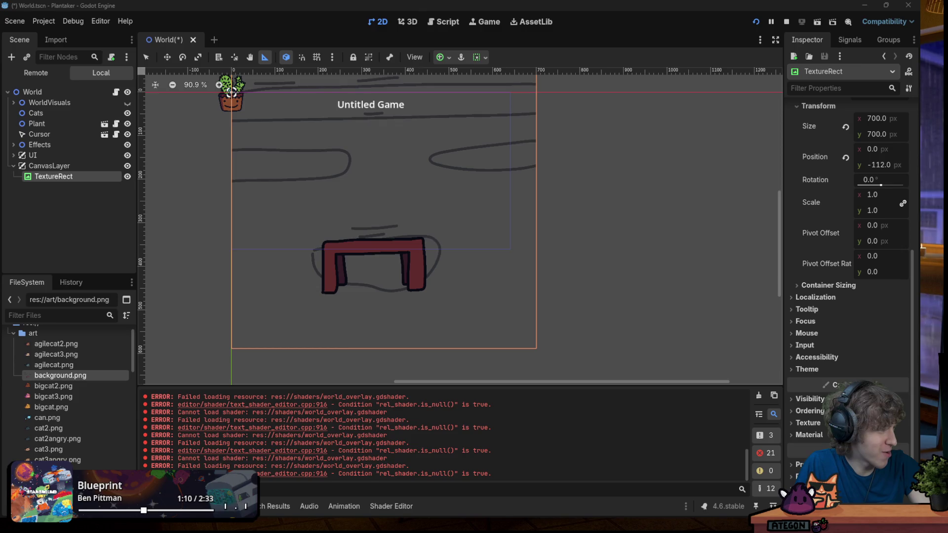
{"action": "left_click", "coordinate": [620, 35]}
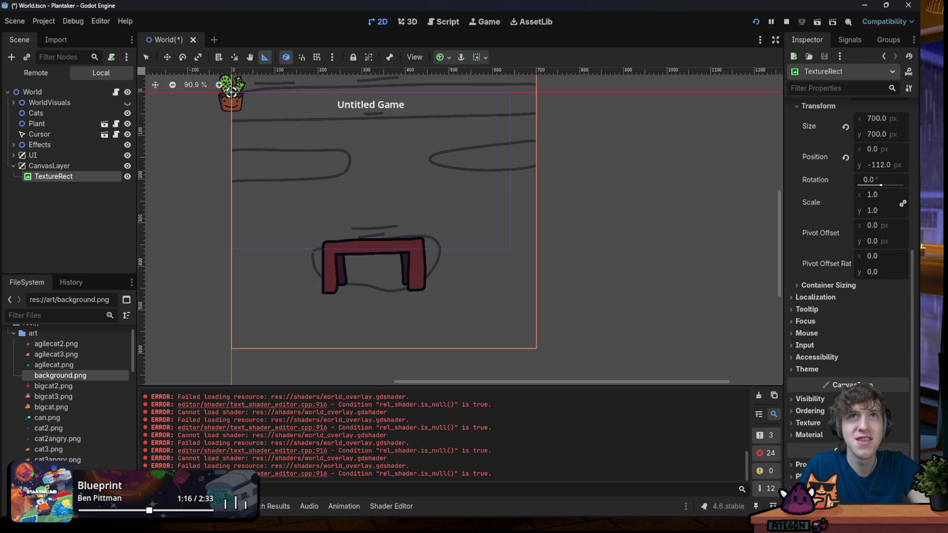
Thicken the table's top-edge outline with 090a14 using the 18px Pencil
{"action": "key", "text": "alt+Tab"}
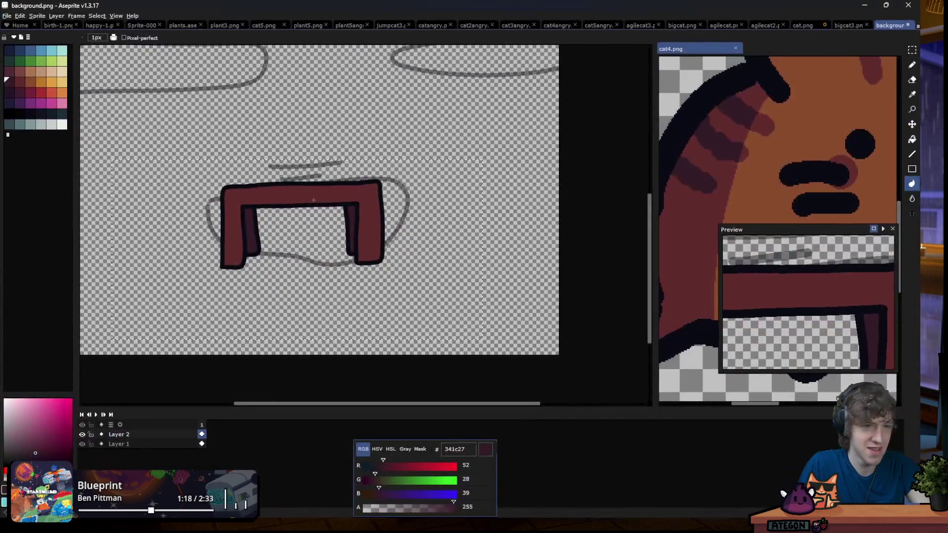
{"action": "scroll", "coordinate": [247, 177], "scroll_direction": "up", "scroll_amount": 4}
{"action": "left_click", "coordinate": [252, 164], "text": "alt"}
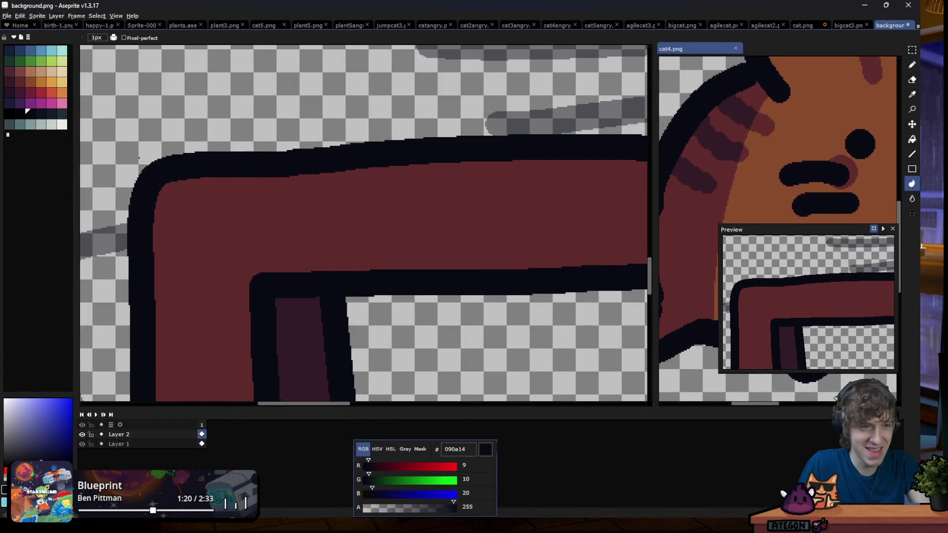
{"action": "scroll", "coordinate": [143, 158], "scroll_direction": "down", "scroll_amount": 1}
{"action": "key", "text": "b"}
{"action": "mouse_move", "coordinate": [162, 153]}
{"action": "left_mouse_down"}
{"action": "mouse_move", "coordinate": [606, 132]}
{"action": "mouse_move", "coordinate": [496, 132]}
{"action": "left_mouse_up"}
{"action": "scroll", "coordinate": [567, 137], "scroll_direction": "right", "scroll_amount": 5}
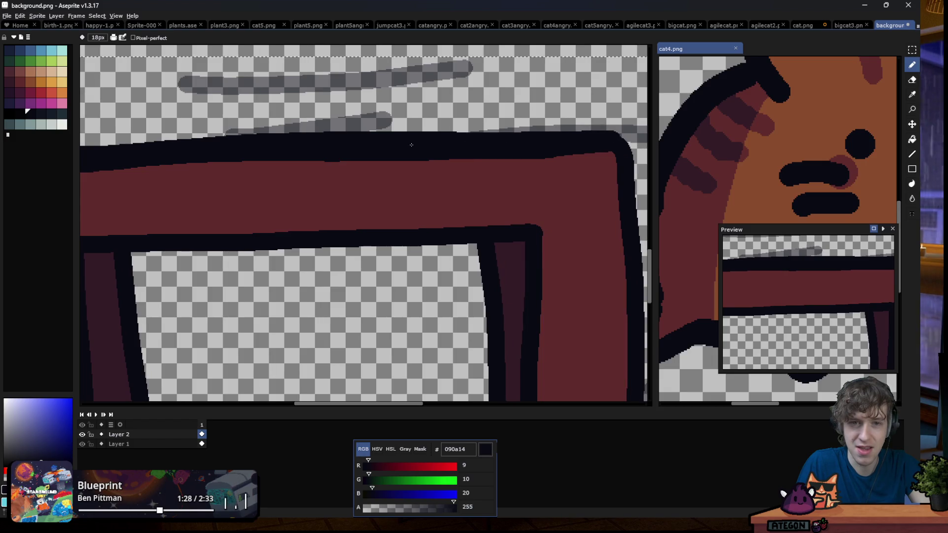
{"action": "scroll", "coordinate": [413, 145], "scroll_direction": "down", "scroll_amount": 5}
Save background.png as PNG and switch back to Godot
{"action": "key", "text": "ctrl+s"}
{"action": "key", "text": "Return"}
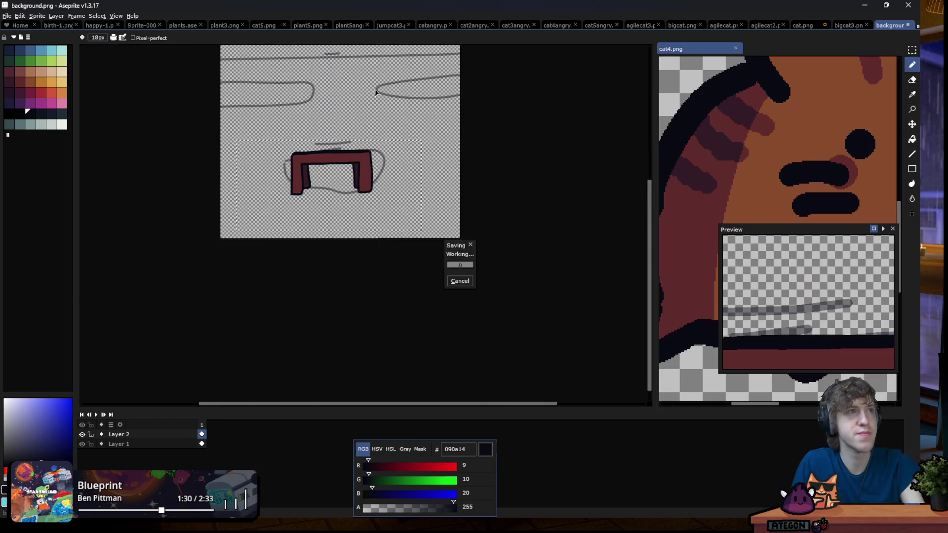
{"action": "key", "text": "alt+Tab"}
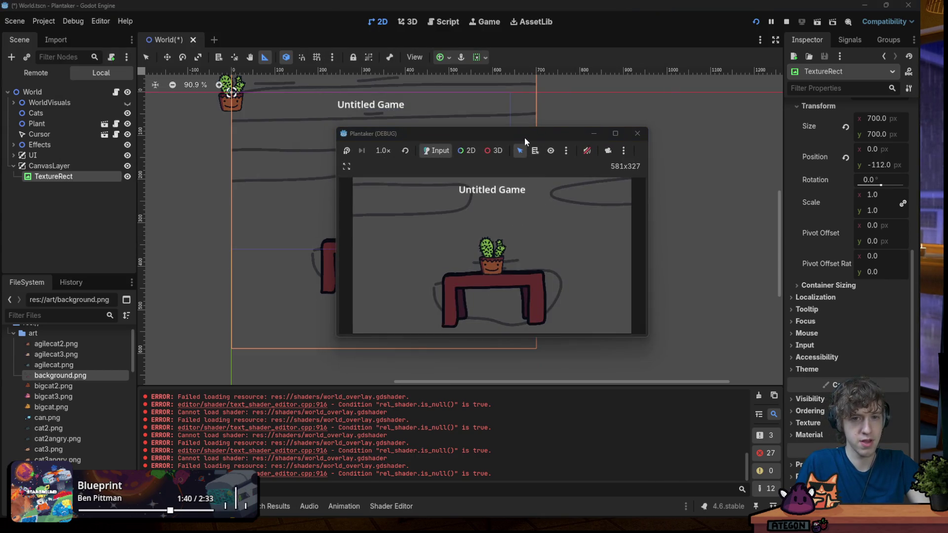
{"action": "double_click", "coordinate": [524, 137]}
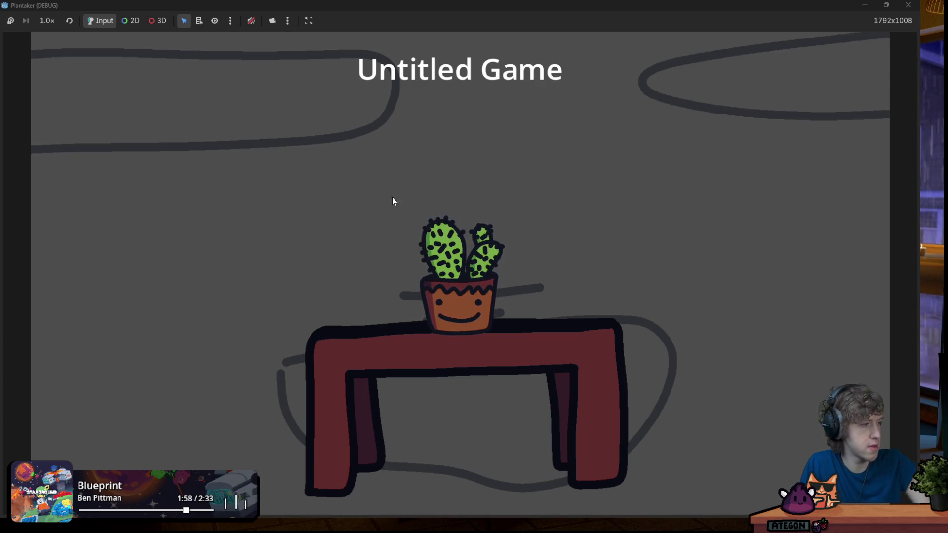
{"action": "key", "text": "alt+Tab"}
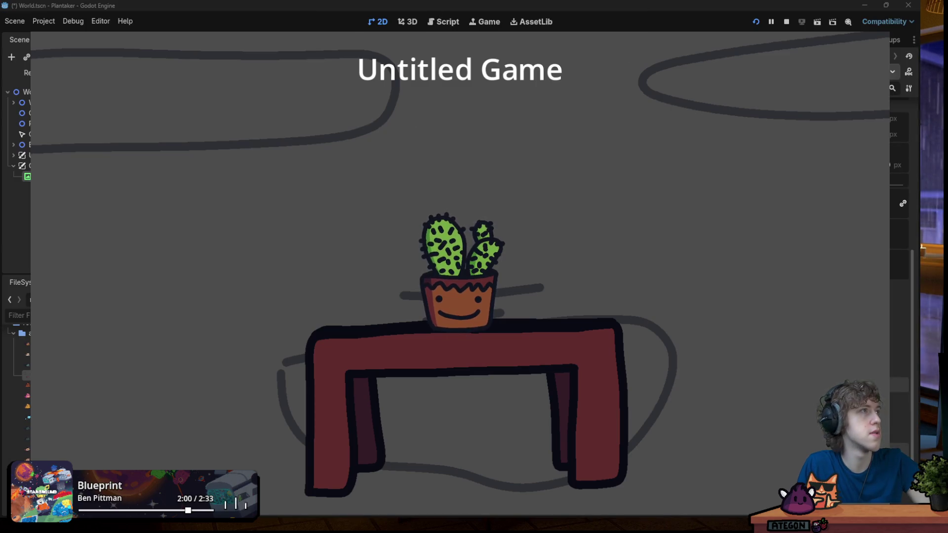
{"action": "key", "text": "ctrl+F1"}
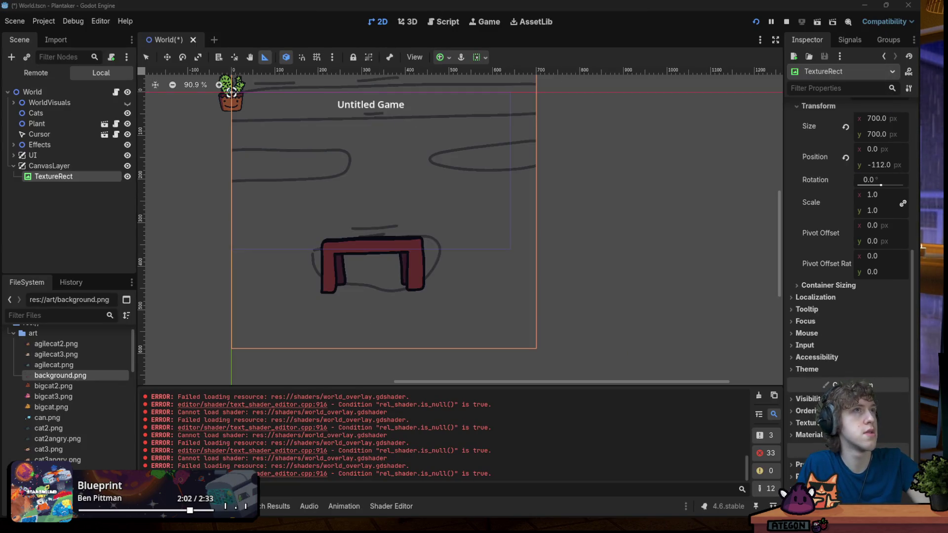
Fill the selected lower half with tan c09473 as the floor and save
{"action": "scroll", "coordinate": [317, 251], "scroll_direction": "up", "scroll_amount": 2}
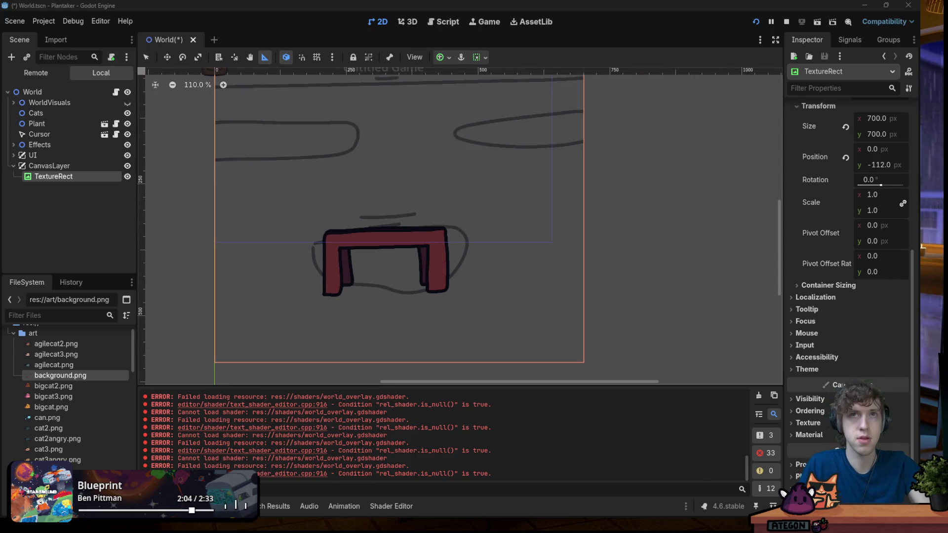
{"action": "key", "text": "alt+Tab"}
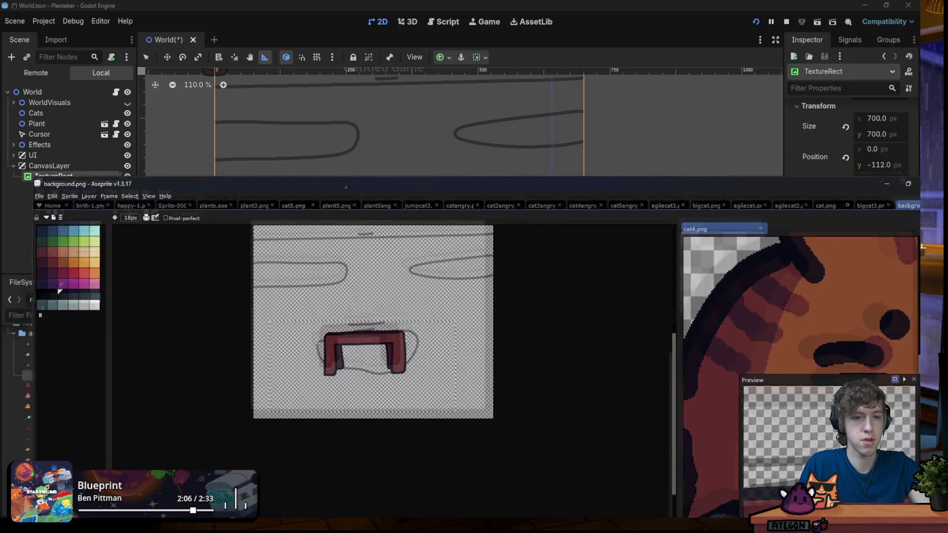
{"action": "key", "text": "m"}
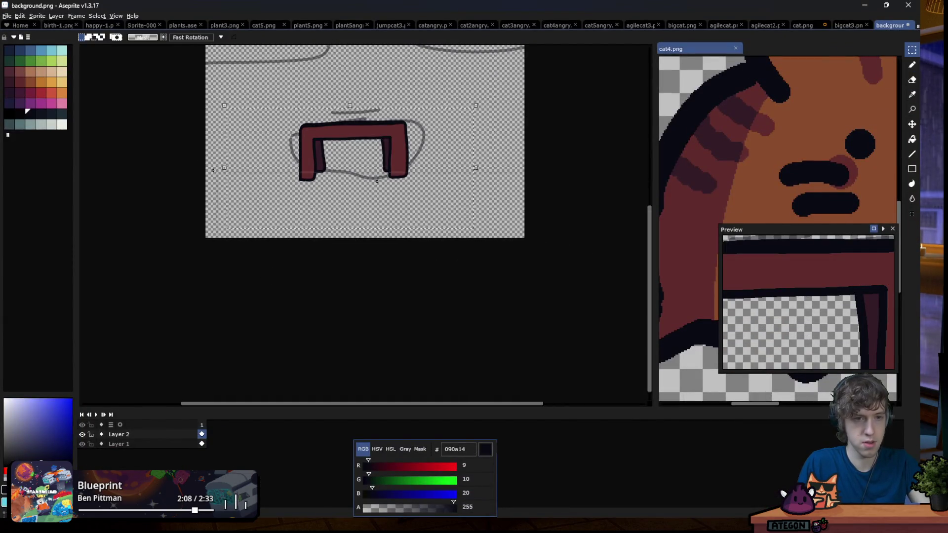
{"action": "left_click_drag", "start_coordinate": [137, 163], "coordinate": [527, 242]}
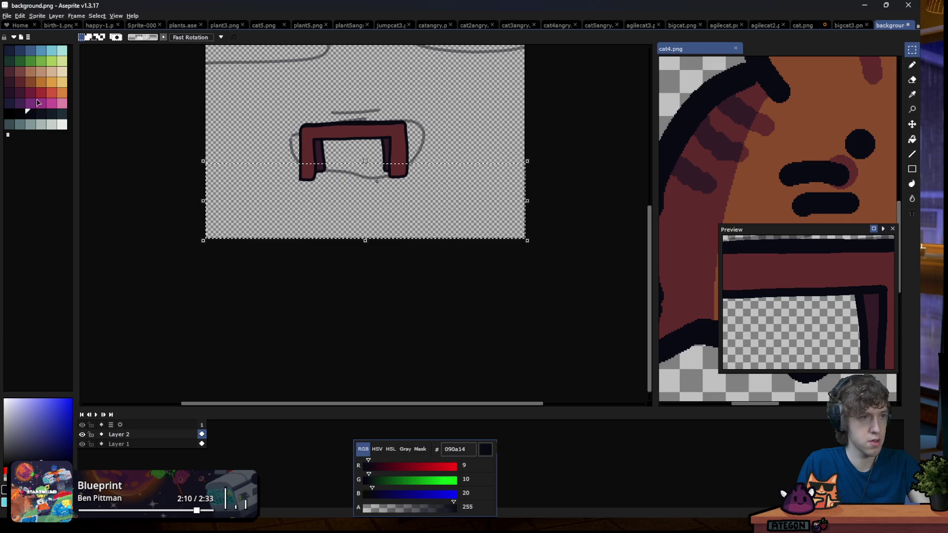
{"action": "left_click", "coordinate": [41, 71]}
{"action": "key", "text": "g"}
{"action": "left_click", "coordinate": [264, 184]}
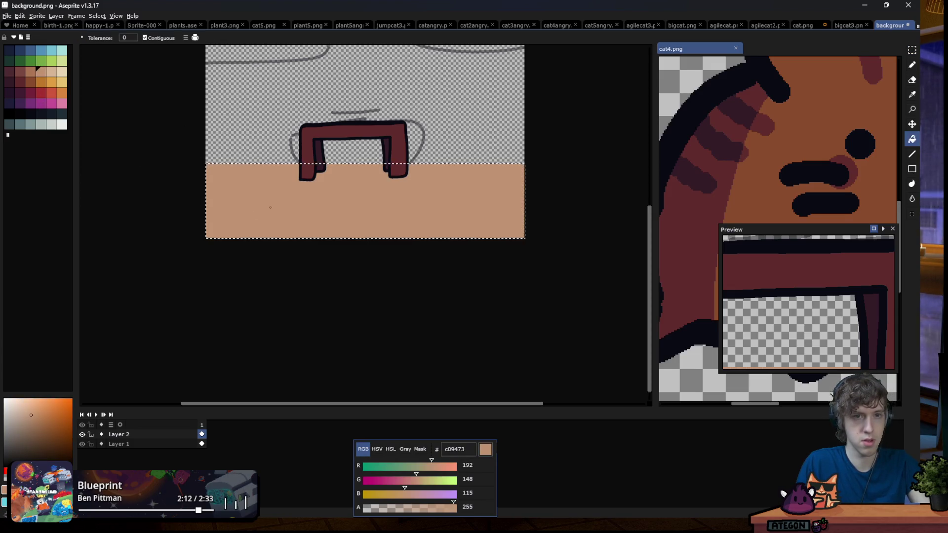
{"action": "key", "text": "ctrl+s"}
{"action": "key", "text": "Return"}
Fill the wall above and the gap between the legs with dark red 7a4841
{"action": "key", "text": "minus"}
{"action": "key", "text": "ctrl+d"}
{"action": "key", "text": "m"}
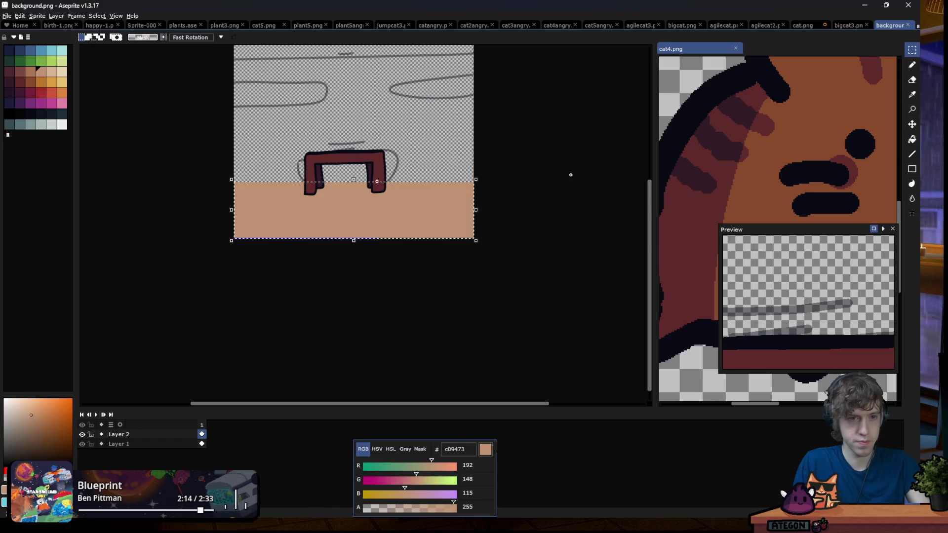
{"action": "left_click", "coordinate": [20, 71]}
{"action": "key", "text": "g"}
{"action": "left_click", "coordinate": [345, 114]}
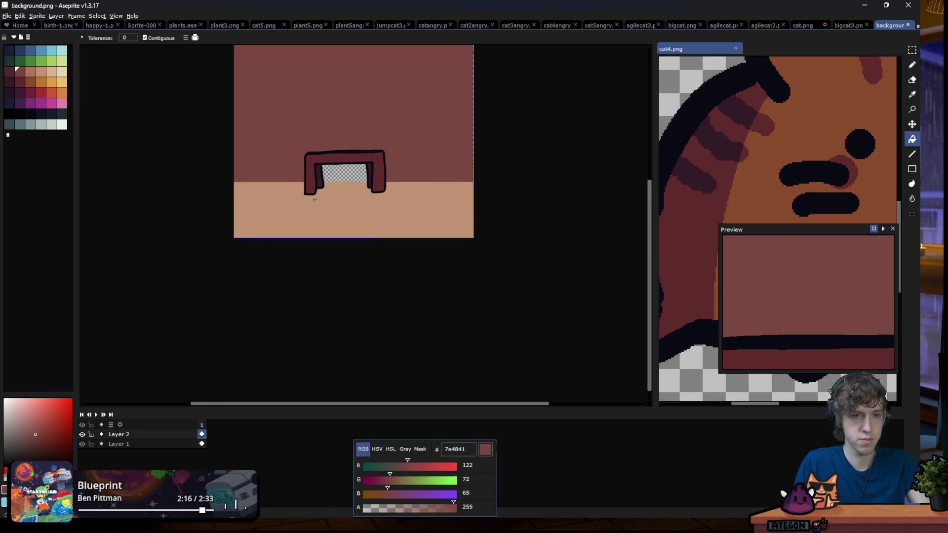
{"action": "scroll", "coordinate": [338, 180], "scroll_direction": "up", "scroll_amount": 1}
{"action": "left_click", "coordinate": [339, 180]}
{"action": "scroll", "coordinate": [338, 179], "scroll_direction": "down", "scroll_amount": 3}
{"action": "scroll", "coordinate": [307, 193], "scroll_direction": "up", "scroll_amount": 2}
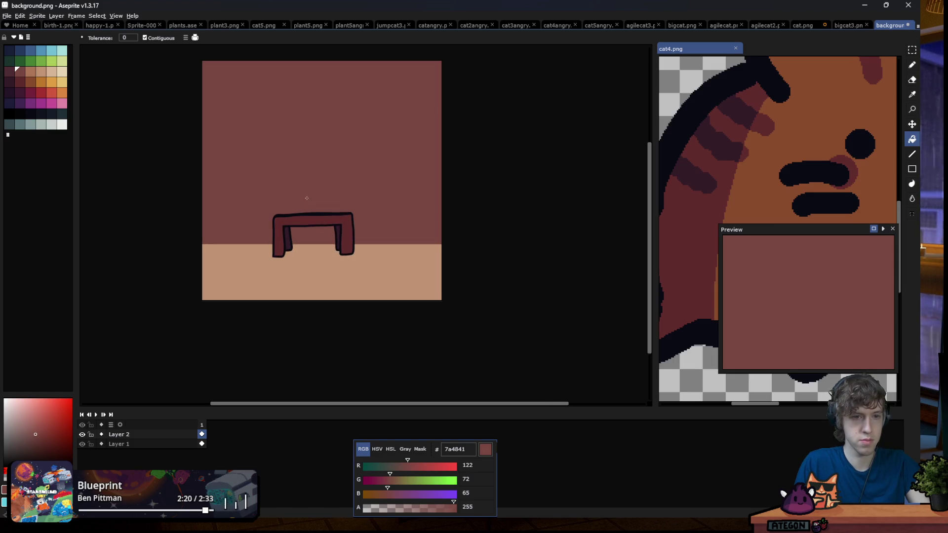
Restore the dark red fills after an undo and re-save background.png as PNG
{"action": "key", "text": "ctrl+z"}
{"action": "key", "text": "ctrl+z"}
{"action": "scroll", "coordinate": [300, 150], "scroll_direction": "up", "scroll_amount": 1}
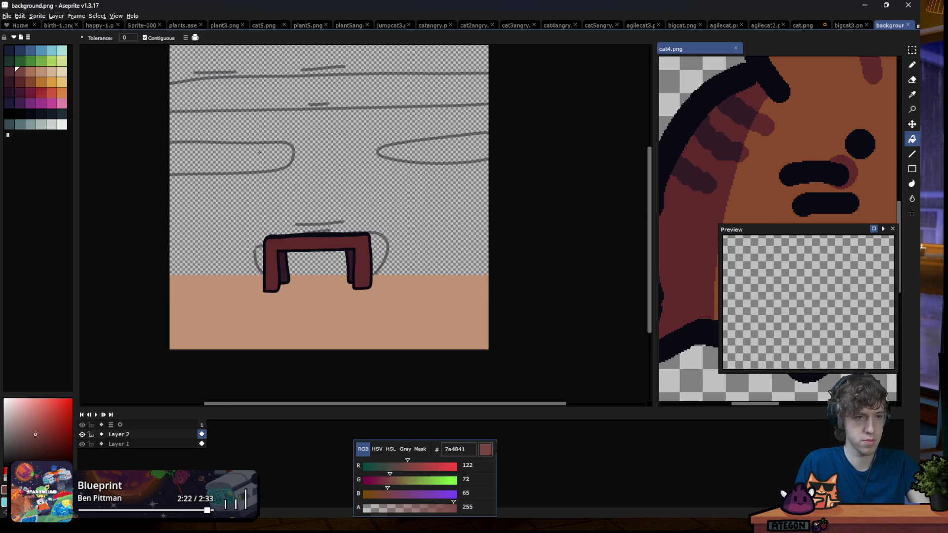
{"action": "key", "text": "v"}
{"action": "key", "text": "ctrl+y"}
{"action": "key", "text": "ctrl+y"}
{"action": "key", "text": "ctrl+s"}
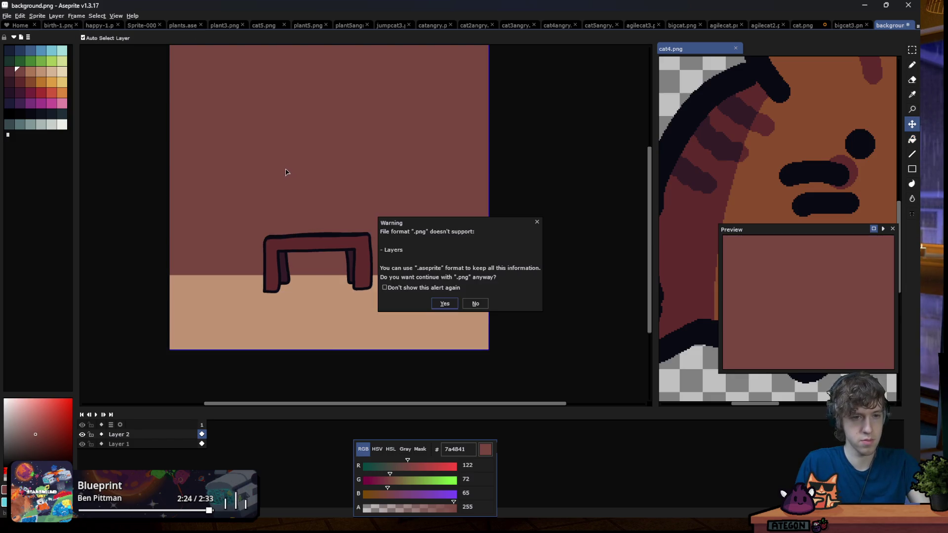
{"action": "key", "text": "Return"}
{"action": "key", "text": "g"}
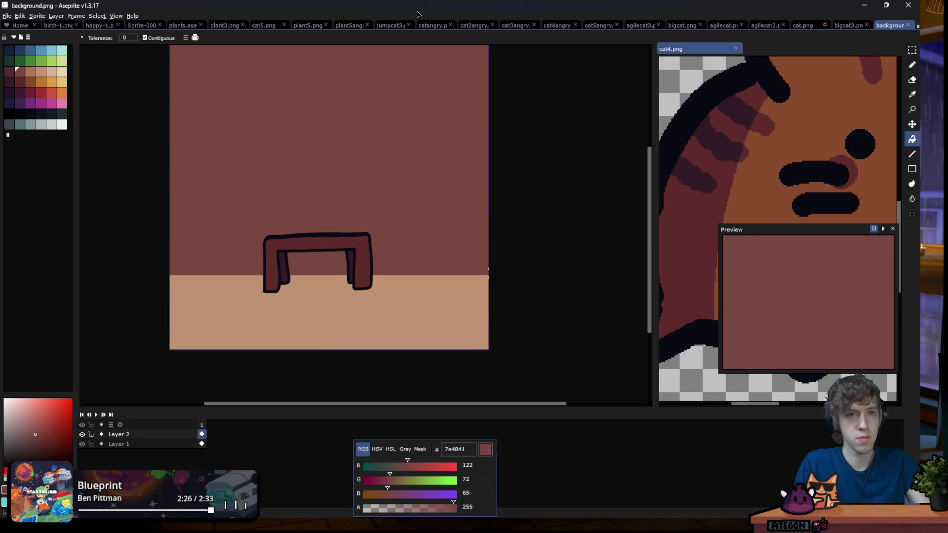
{"action": "key", "text": "alt+Tab"}
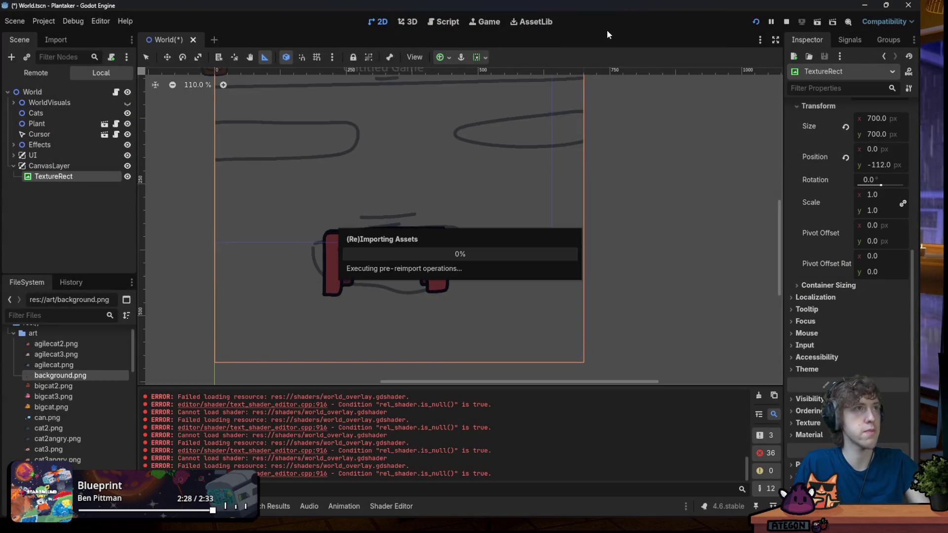
Run the project, maximize the game window to check the background, and close it
{"action": "left_click", "coordinate": [755, 21]}
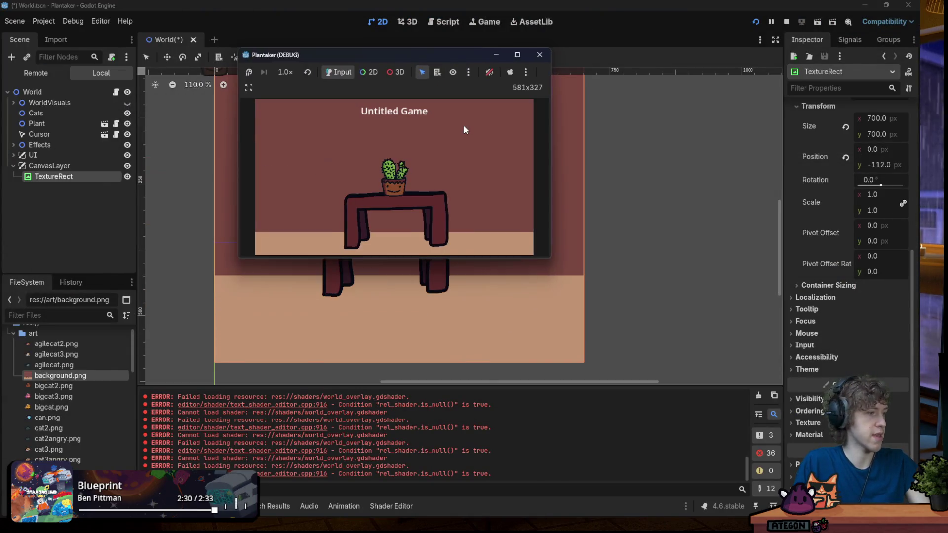
{"action": "double_click", "coordinate": [417, 53]}
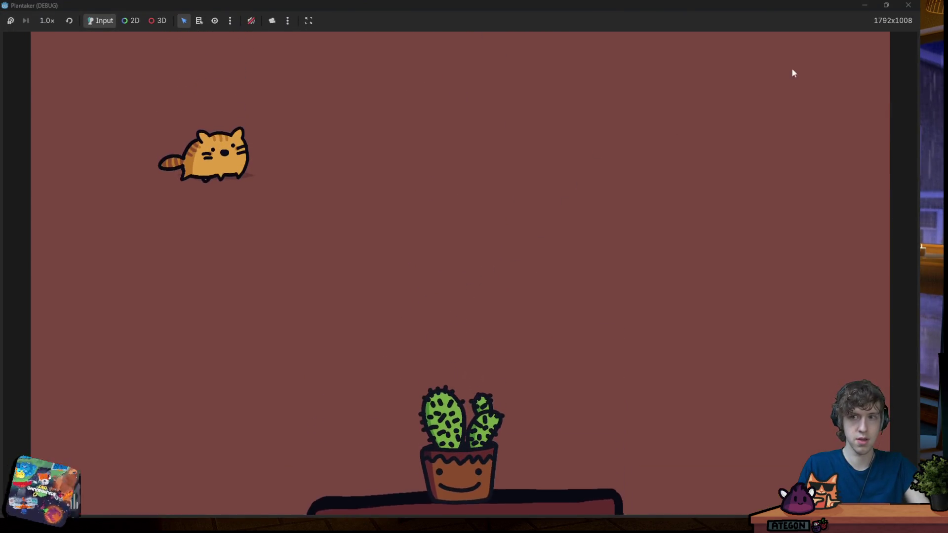
{"action": "left_click", "coordinate": [908, 5]}
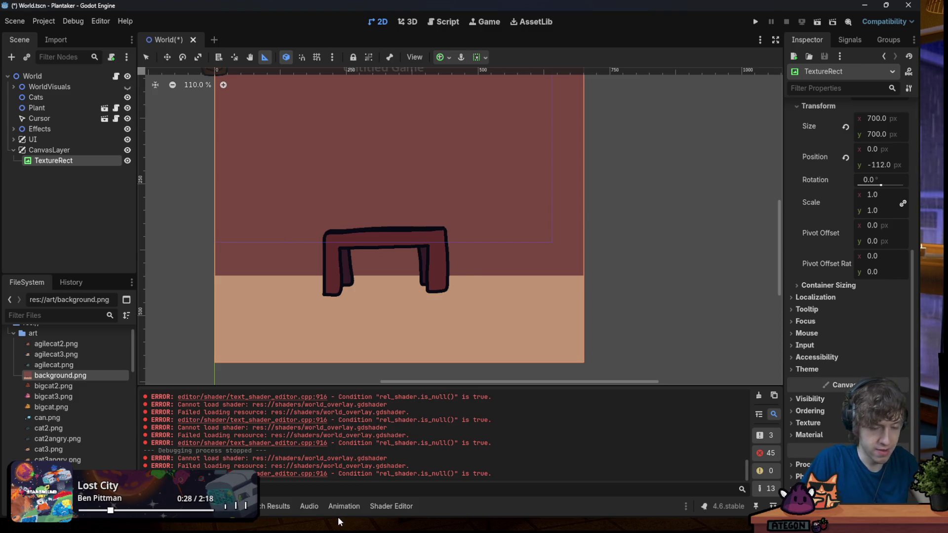
Switch over to the Firefox window with Gamedle
{"action": "mouse_move", "coordinate": [284, 494]}
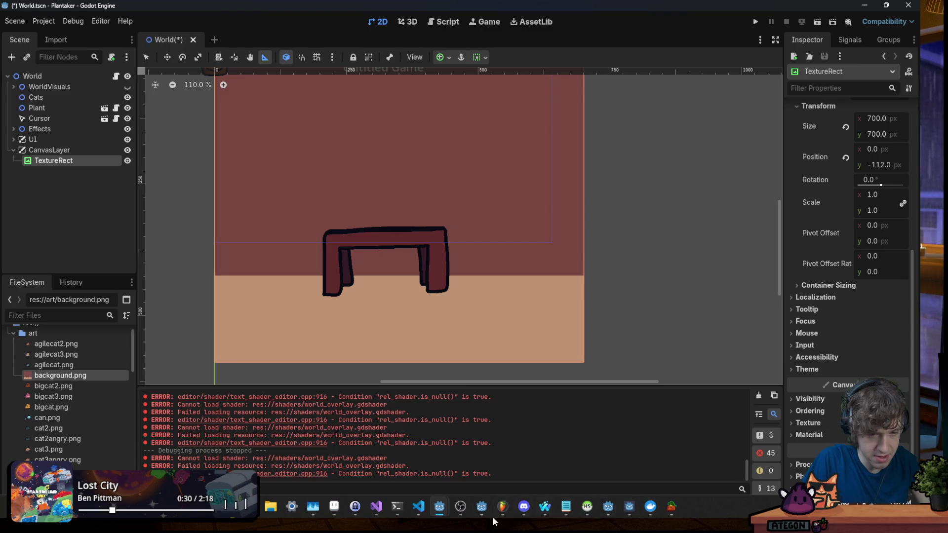
{"action": "mouse_move", "coordinate": [545, 506]}
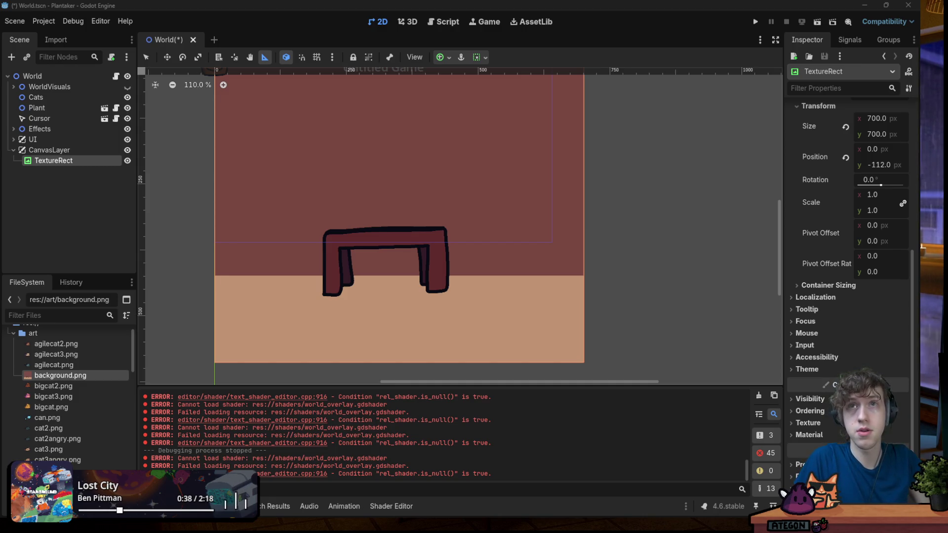
{"action": "key", "text": "alt+Tab"}
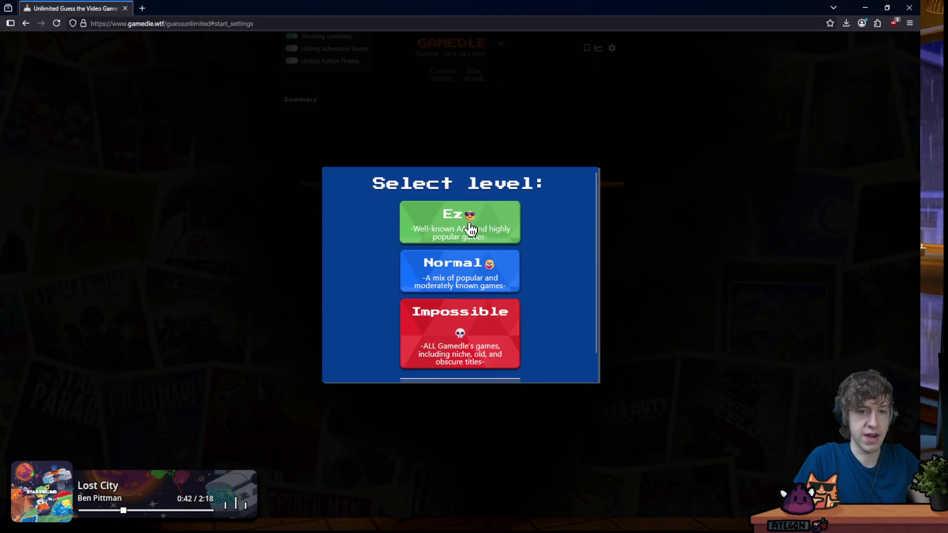
Dismiss the level picker and submit a guess typed as 'god' in the guess field
{"action": "left_click", "coordinate": [470, 228]}
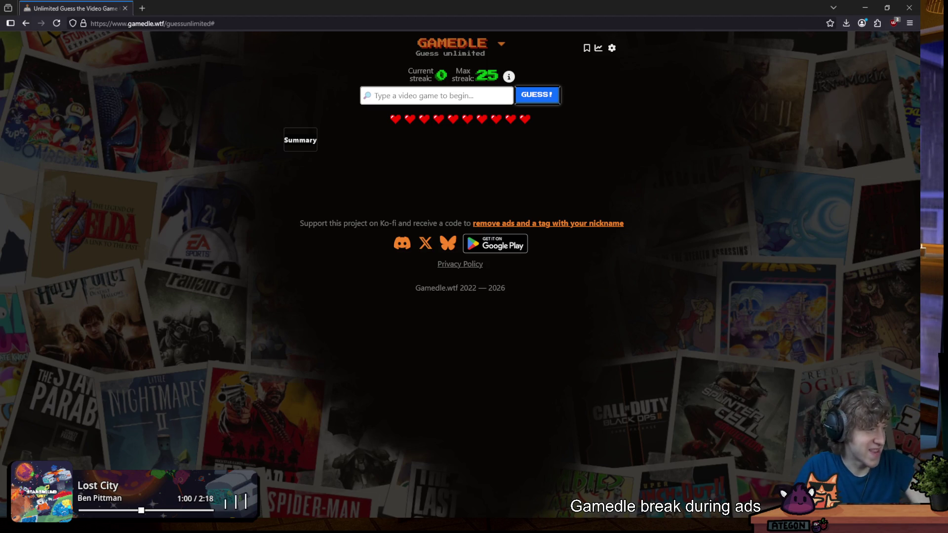
{"action": "left_click", "coordinate": [425, 97]}
{"action": "type", "text": "god"}
{"action": "key", "text": "Return"}
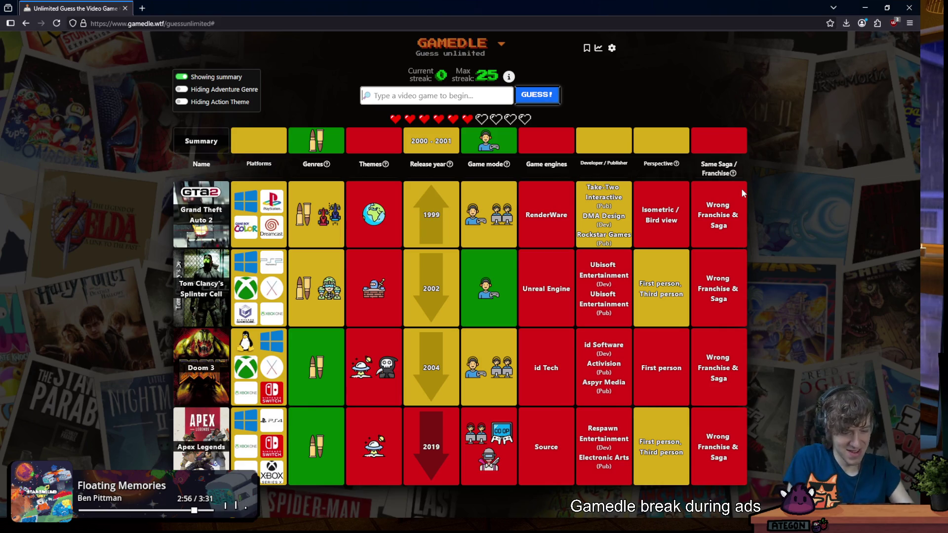
Guess Max Payne from the 'max pay' suggestions
{"action": "type", "text": "max pay"}
{"action": "key", "text": "Down"}
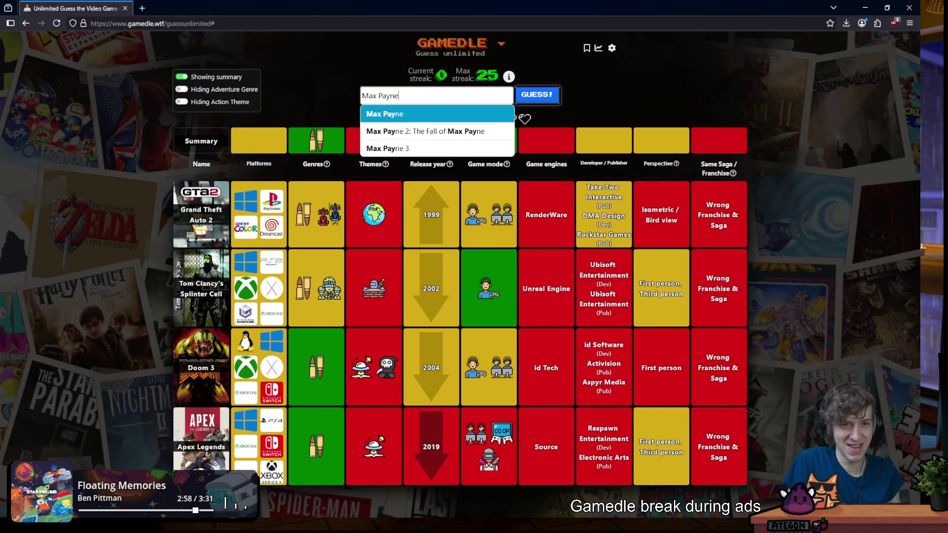
{"action": "key", "text": "Return"}
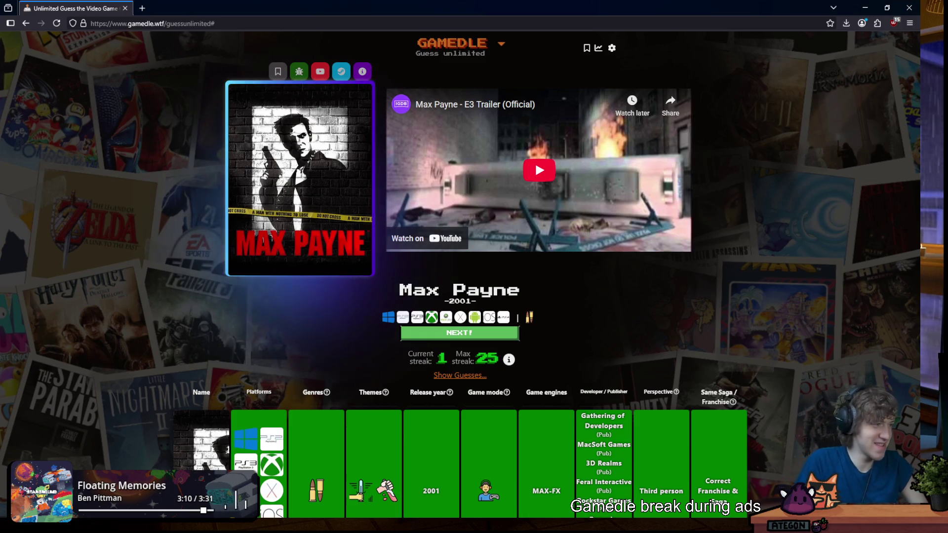
Review the all-green Max Payne result row, then shrink the browser to reveal Godot
{"action": "scroll", "coordinate": [475, 192], "scroll_direction": "down", "scroll_amount": 2}
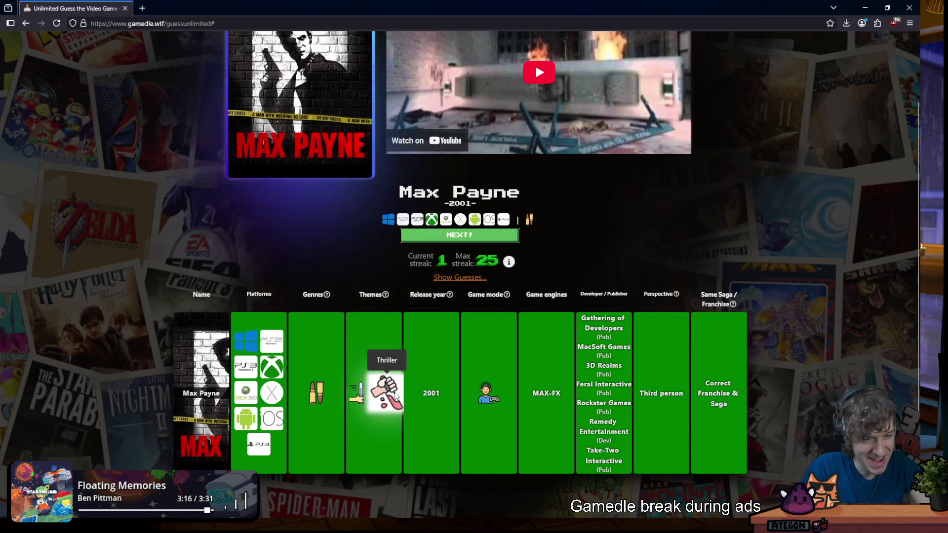
{"action": "mouse_move", "coordinate": [390, 405]}
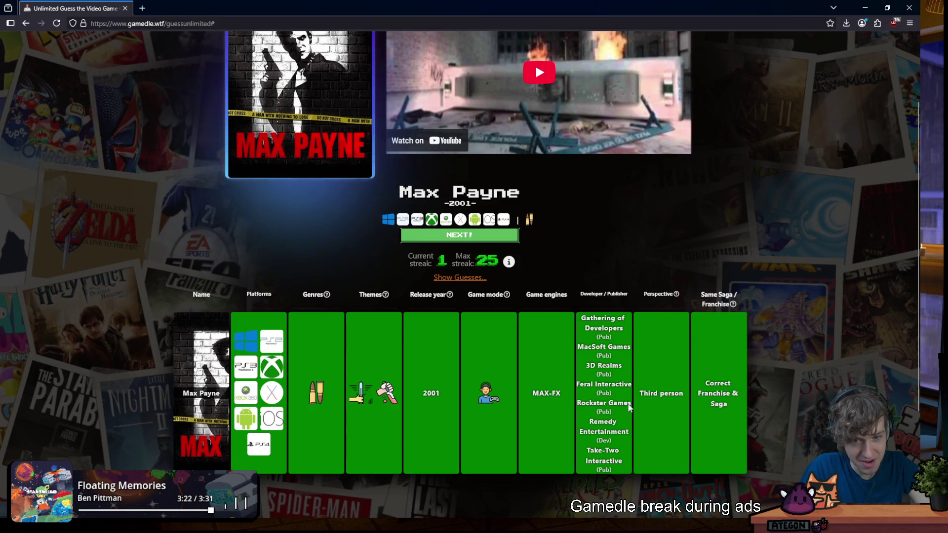
{"action": "mouse_move", "coordinate": [734, 304]}
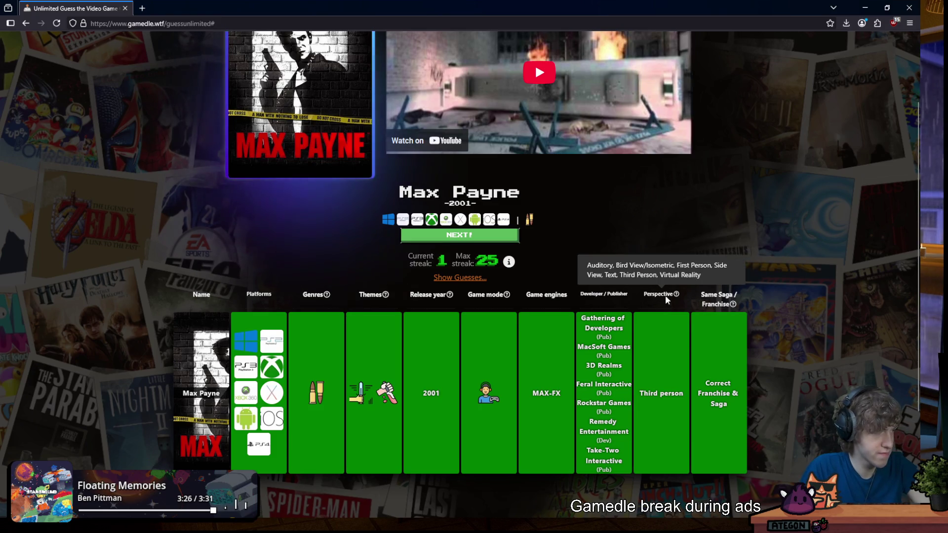
{"action": "mouse_move", "coordinate": [675, 295]}
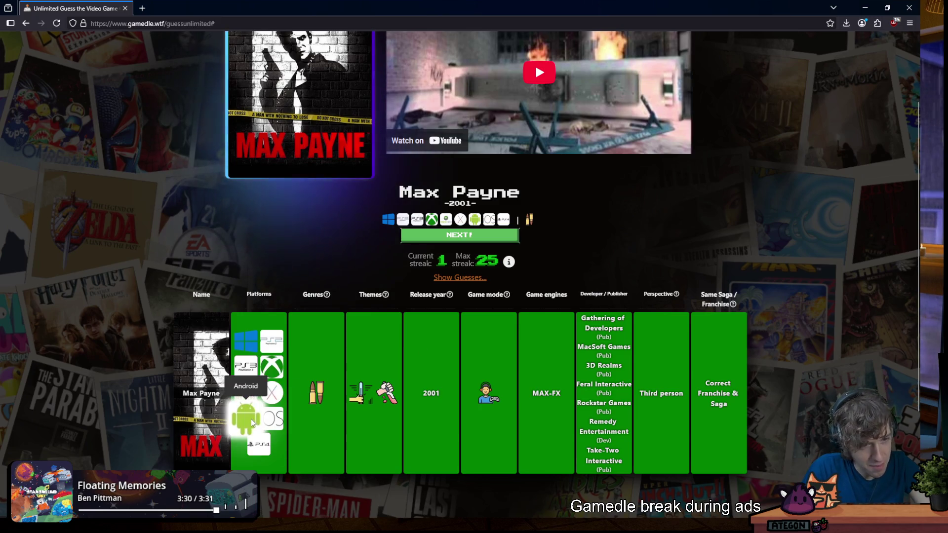
{"action": "mouse_move", "coordinate": [447, 294]}
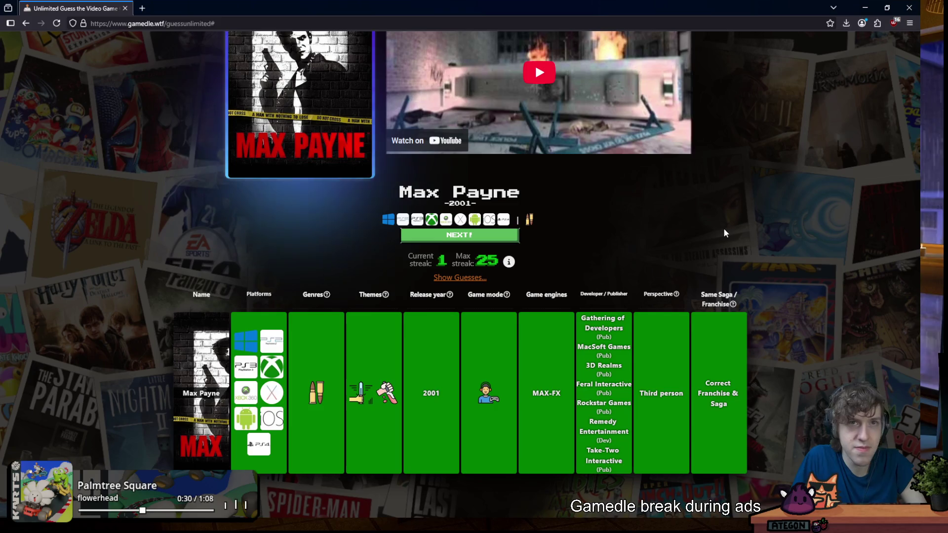
{"action": "mouse_move", "coordinate": [183, 7]}
{"action": "left_mouse_down"}
{"action": "mouse_move", "coordinate": [183, 164]}
{"action": "mouse_move", "coordinate": [217, 0]}
{"action": "left_mouse_up"}
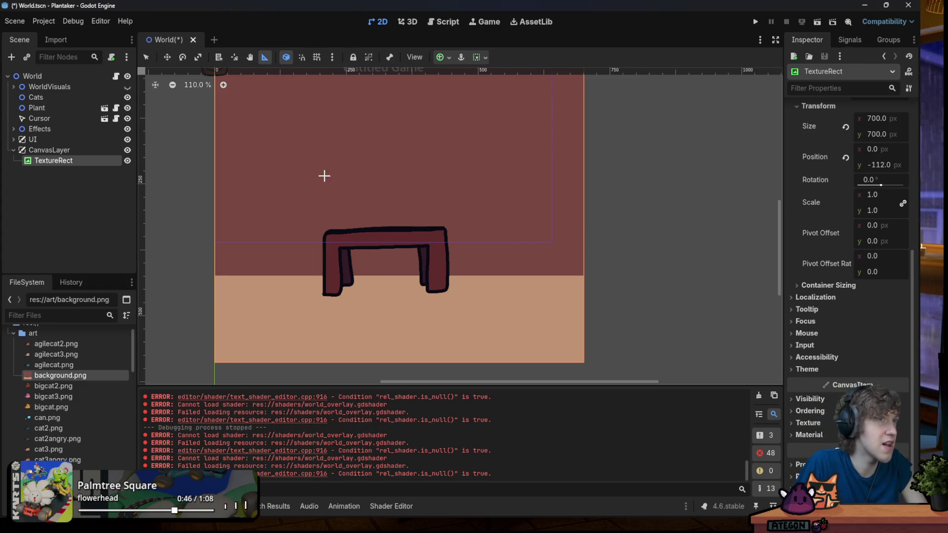
Bring the Aseprite background image into view and maximize its window
{"action": "mouse_move", "coordinate": [375, 528]}
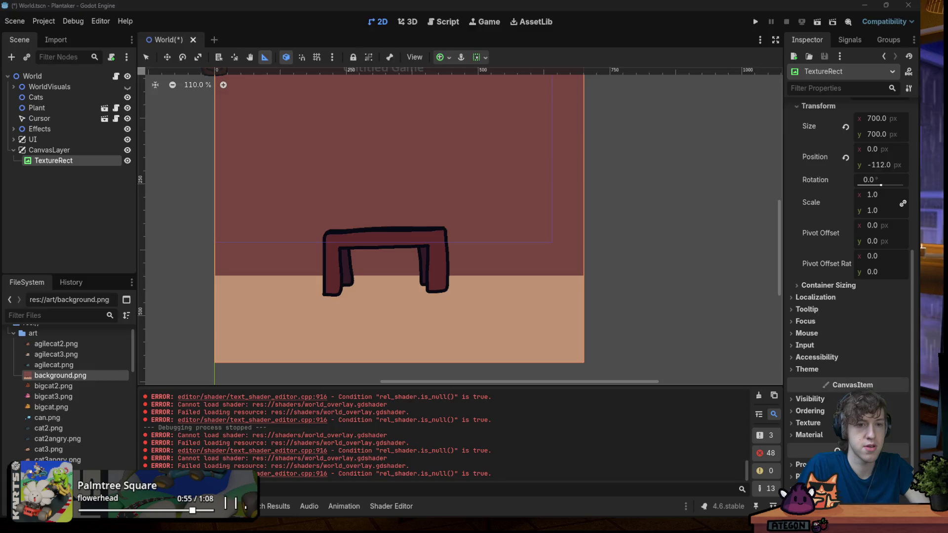
{"action": "mouse_move", "coordinate": [0, 138]}
{"action": "left_mouse_down"}
{"action": "mouse_move", "coordinate": [232, 111]}
{"action": "mouse_move", "coordinate": [247, 79]}
{"action": "left_mouse_up"}
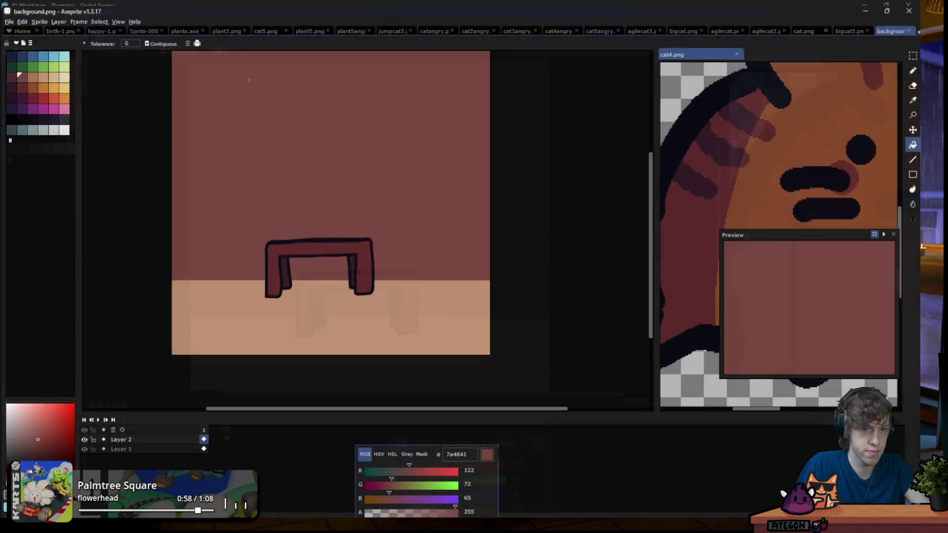
{"action": "double_click", "coordinate": [248, 78]}
{"action": "scroll", "coordinate": [269, 186], "scroll_direction": "up", "scroll_amount": 1}
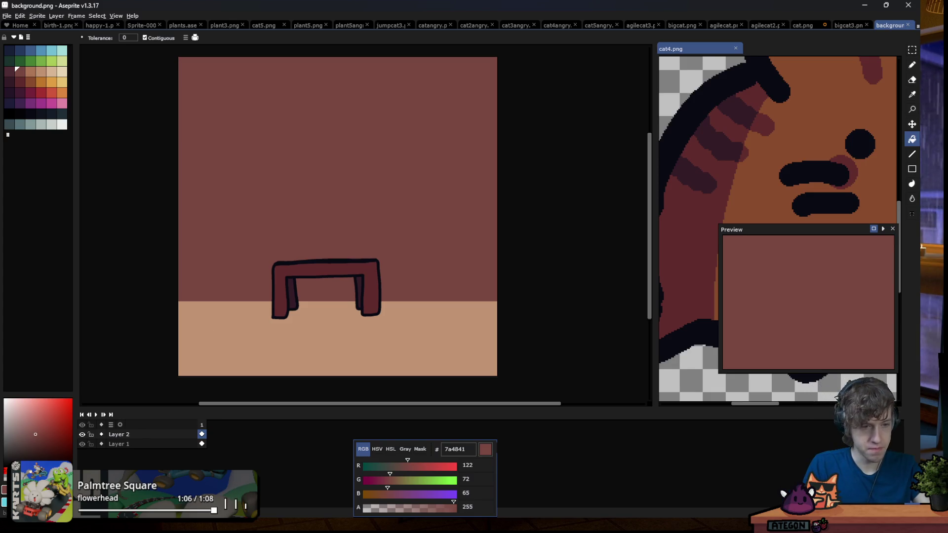
On a new layer, draw a dark outline-coloured line across the whole upper wall
{"action": "key", "text": "shift+n"}
{"action": "key", "text": "i"}
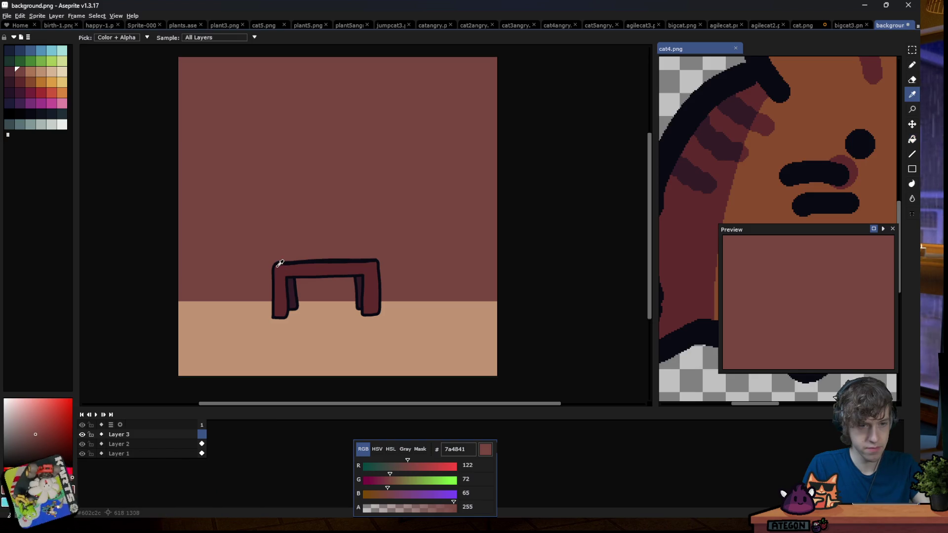
{"action": "left_click", "coordinate": [280, 263]}
{"action": "key", "text": "b"}
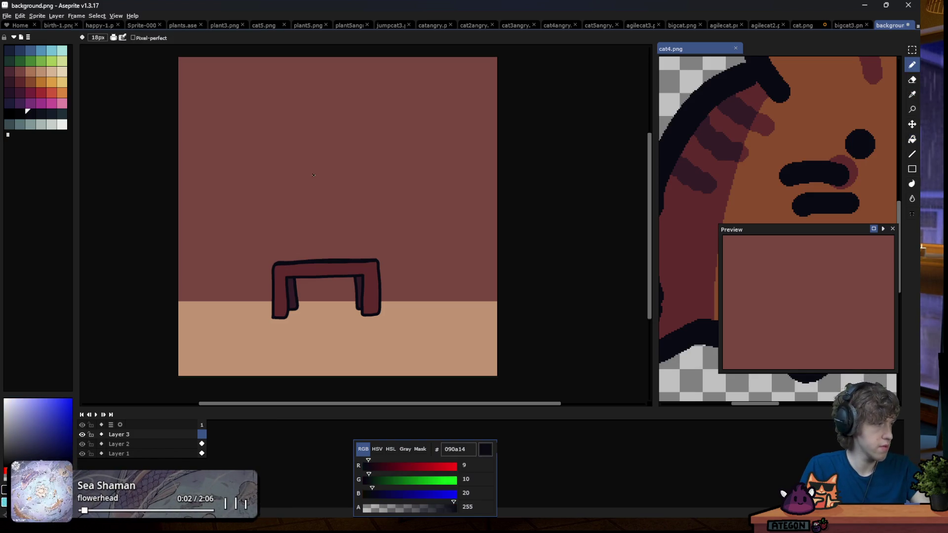
{"action": "scroll", "coordinate": [276, 178], "scroll_direction": "up", "scroll_amount": 1}
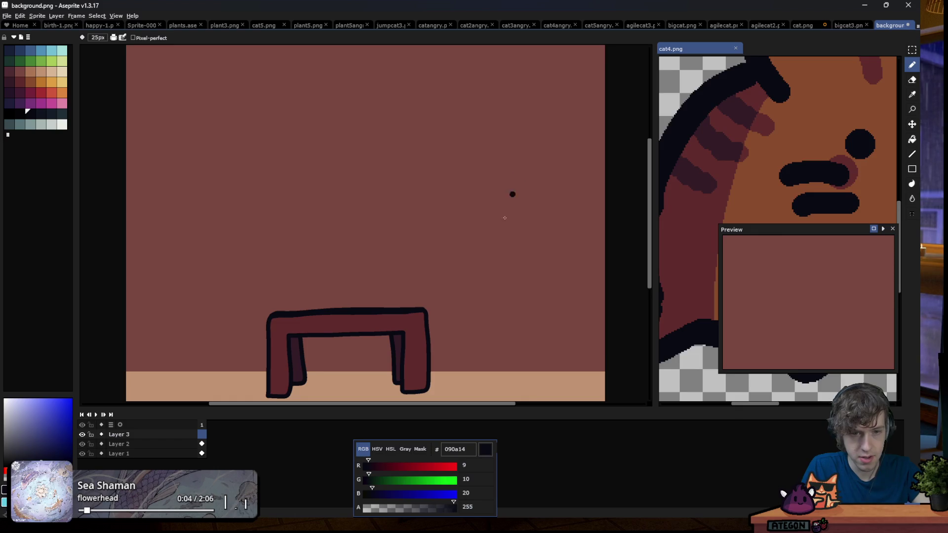
{"action": "scroll", "coordinate": [432, 311], "scroll_direction": "up", "scroll_amount": 5}
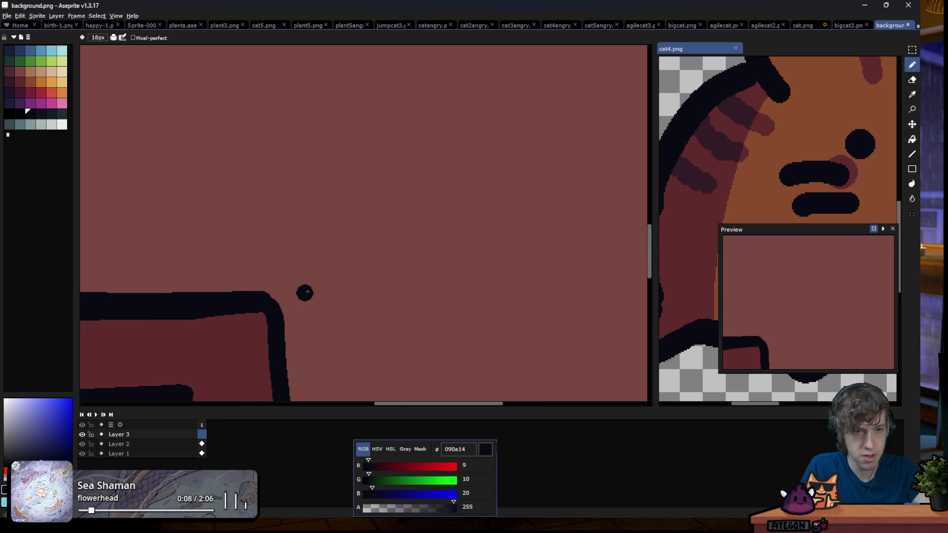
{"action": "scroll", "coordinate": [349, 249], "scroll_direction": "down", "scroll_amount": 5}
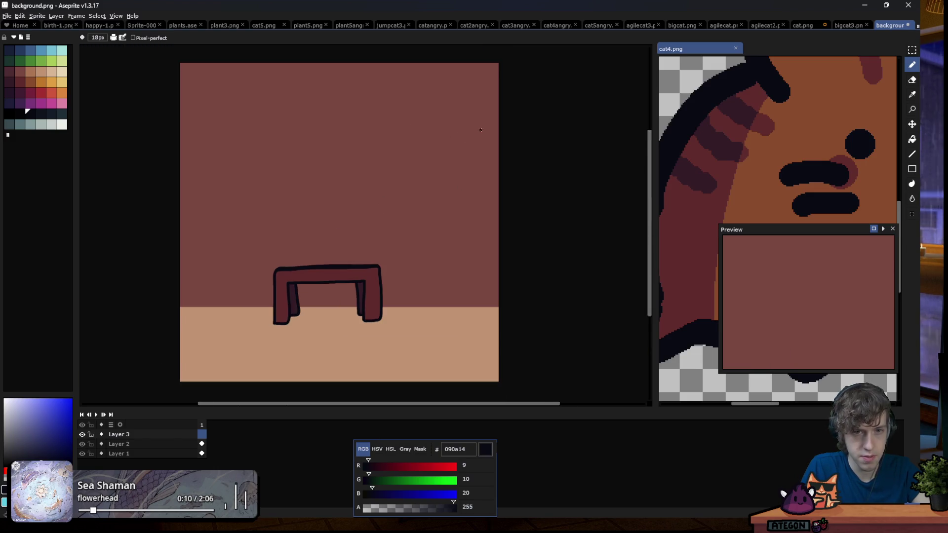
{"action": "left_click_drag", "start_coordinate": [498, 144], "coordinate": [433, 153]}
{"action": "key", "text": "ctrl+z"}
{"action": "left_click_drag", "start_coordinate": [499, 146], "coordinate": [178, 153]}
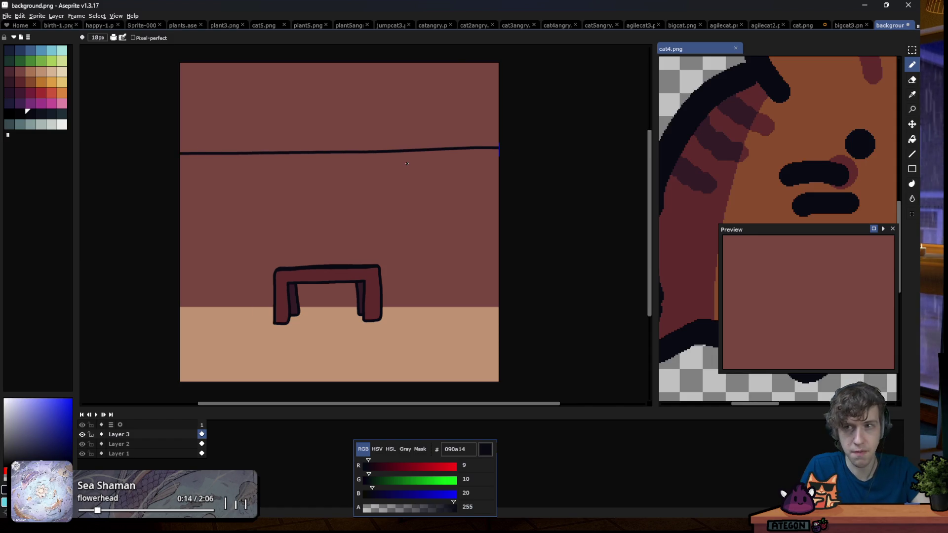
Save background.png as PNG and switch back to Godot
{"action": "key", "text": "ctrl+s"}
{"action": "key", "text": "Return"}
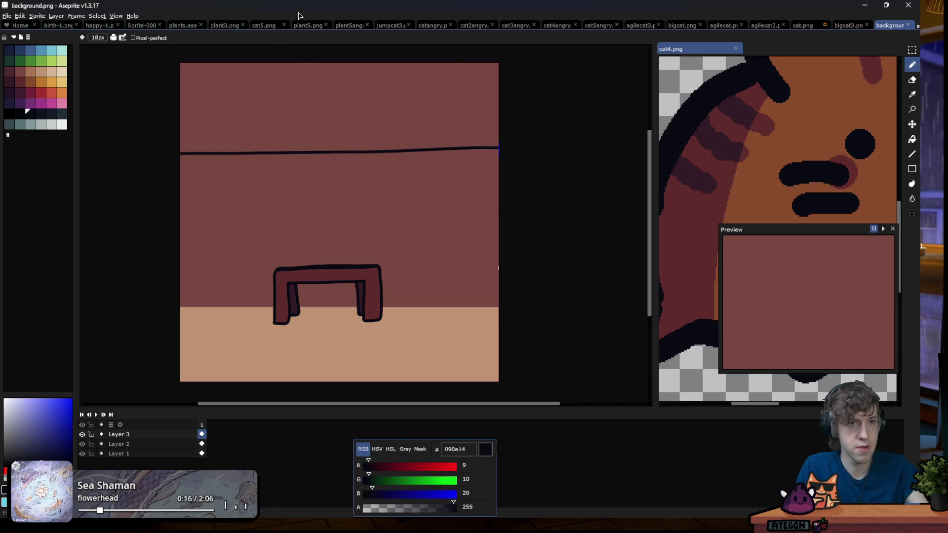
{"action": "key", "text": "alt+Tab"}
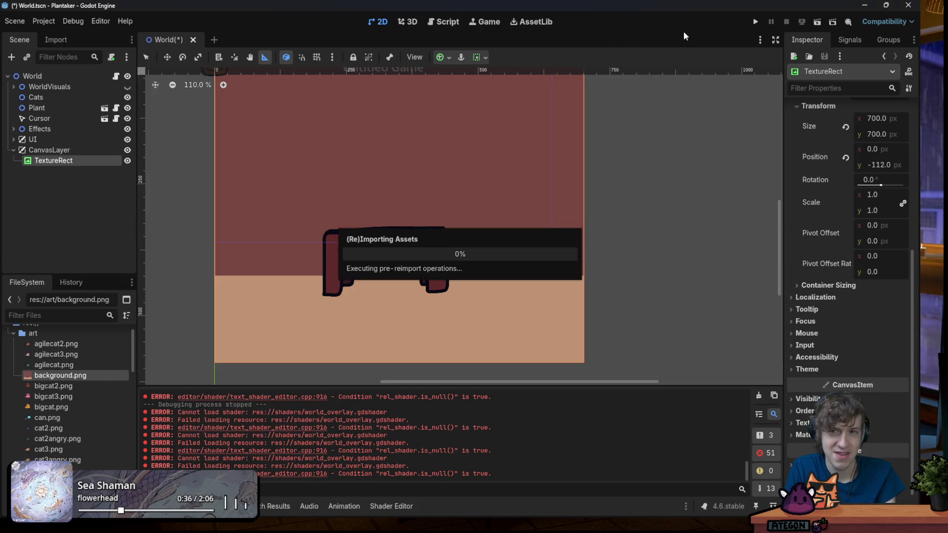
{"action": "left_click", "coordinate": [756, 22]}
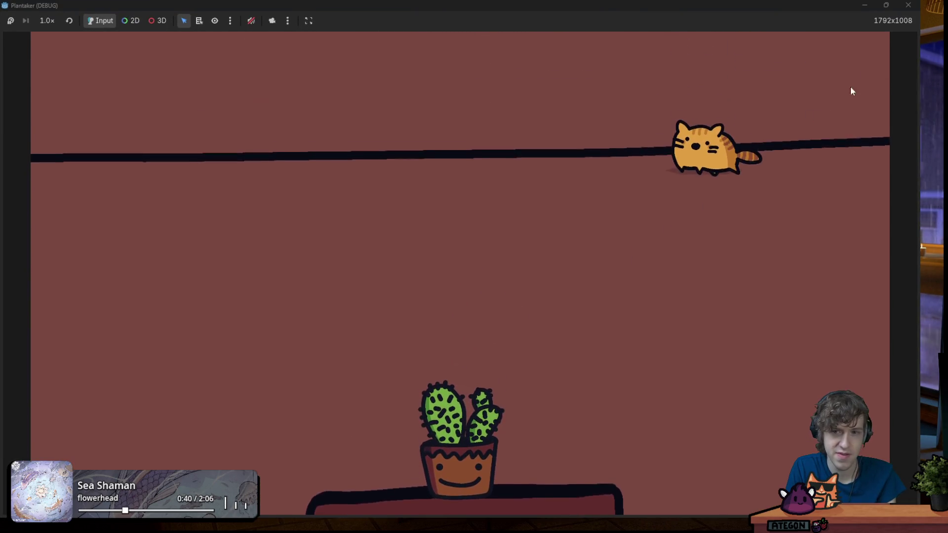
{"action": "left_click", "coordinate": [908, 5]}
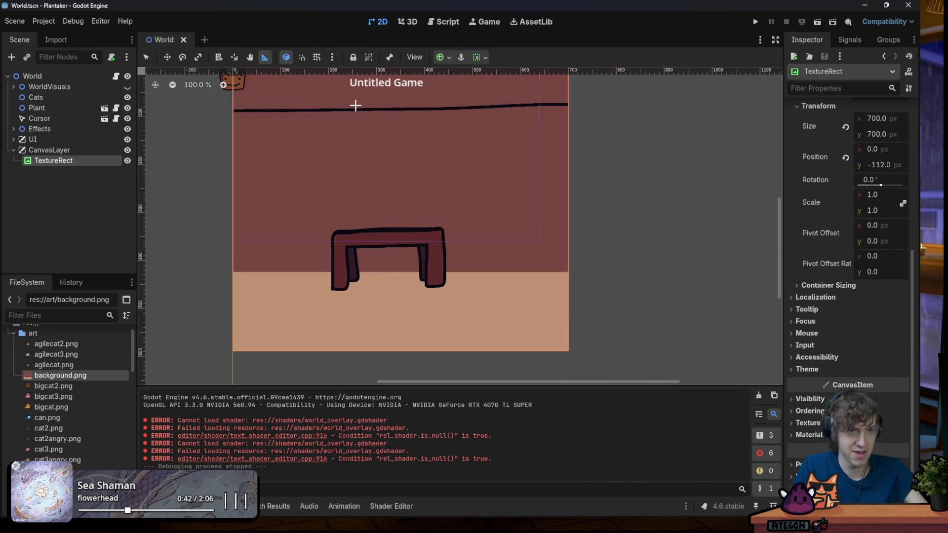
{"action": "scroll", "coordinate": [355, 96], "scroll_direction": "up", "scroll_amount": 1}
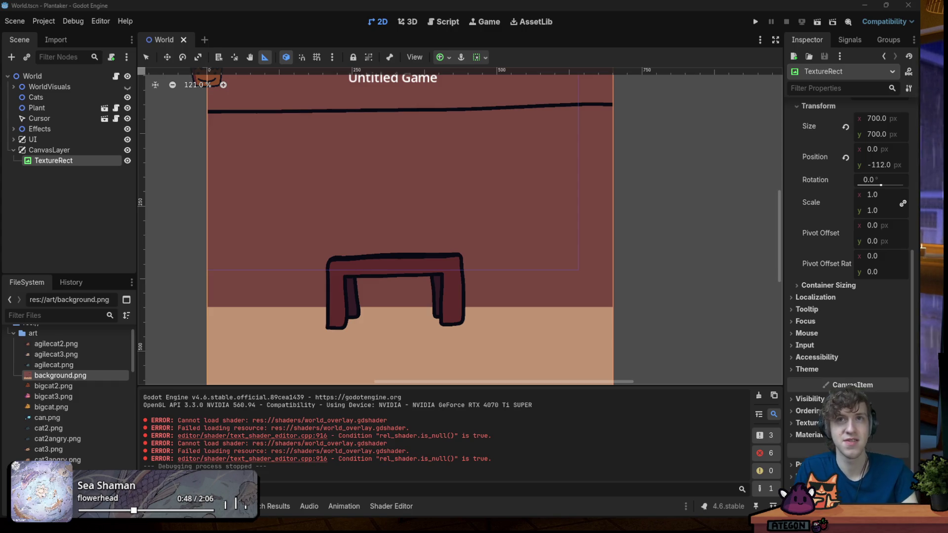
{"action": "left_click", "coordinate": [755, 22]}
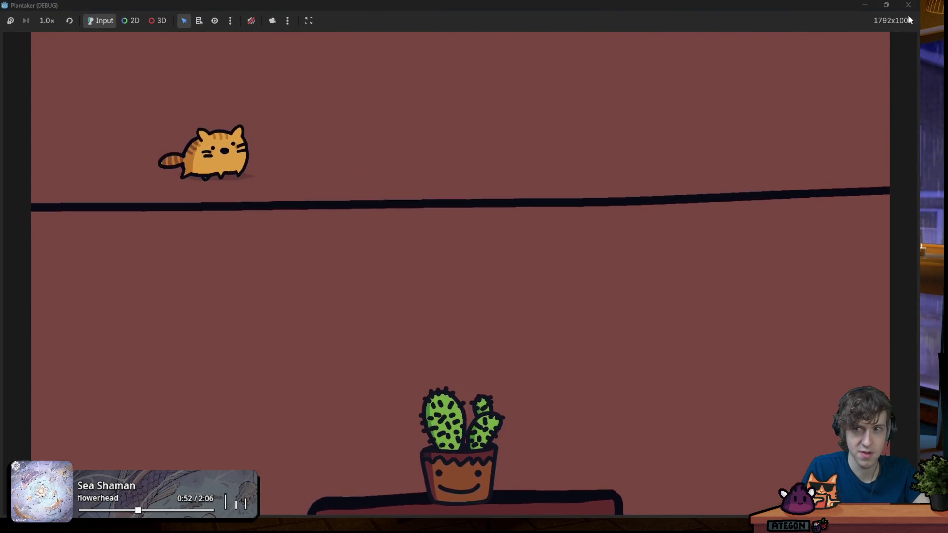
{"action": "key", "text": "alt+F4"}
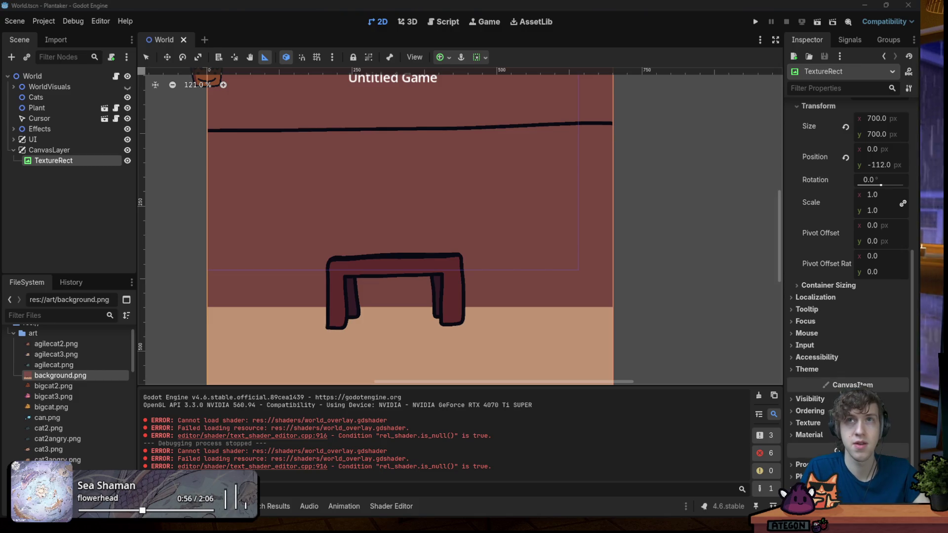
{"action": "key", "text": "F5"}
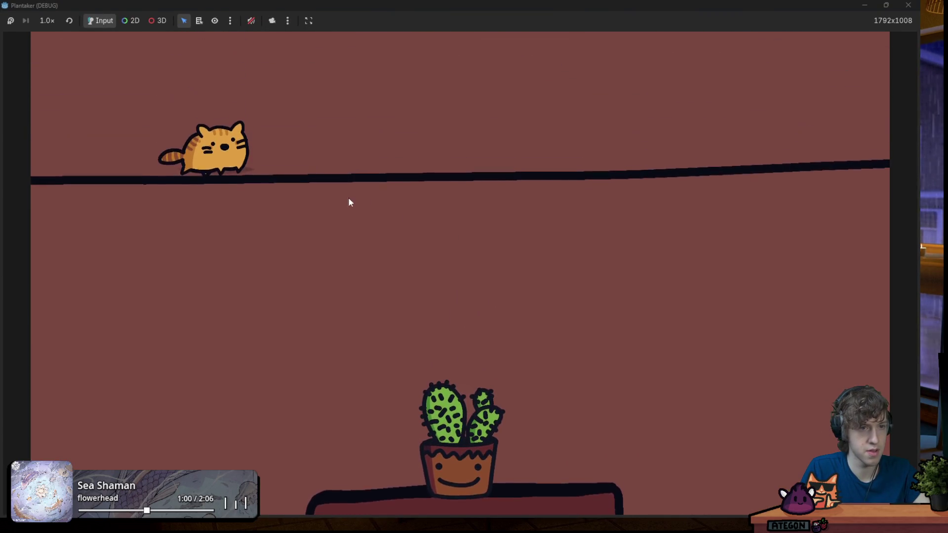
{"action": "left_click", "coordinate": [909, 5]}
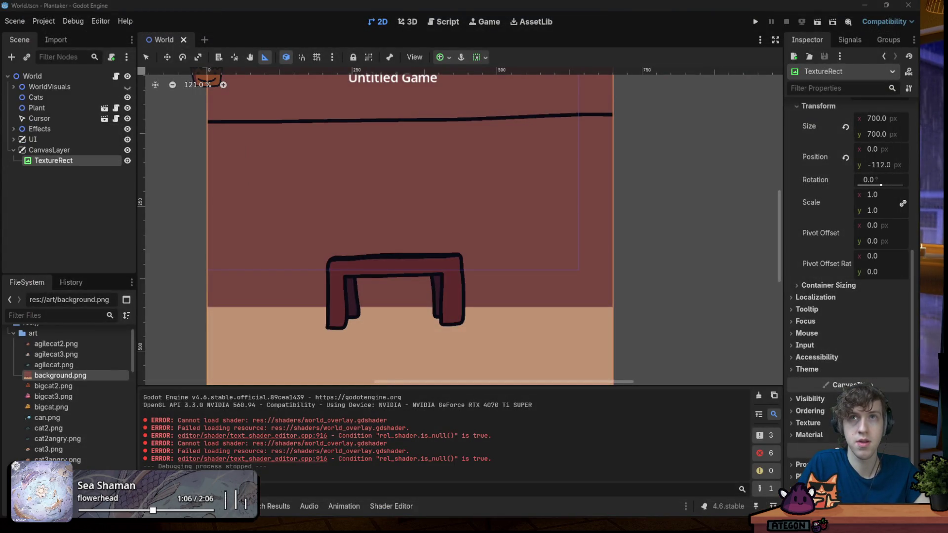
{"action": "left_click", "coordinate": [755, 21]}
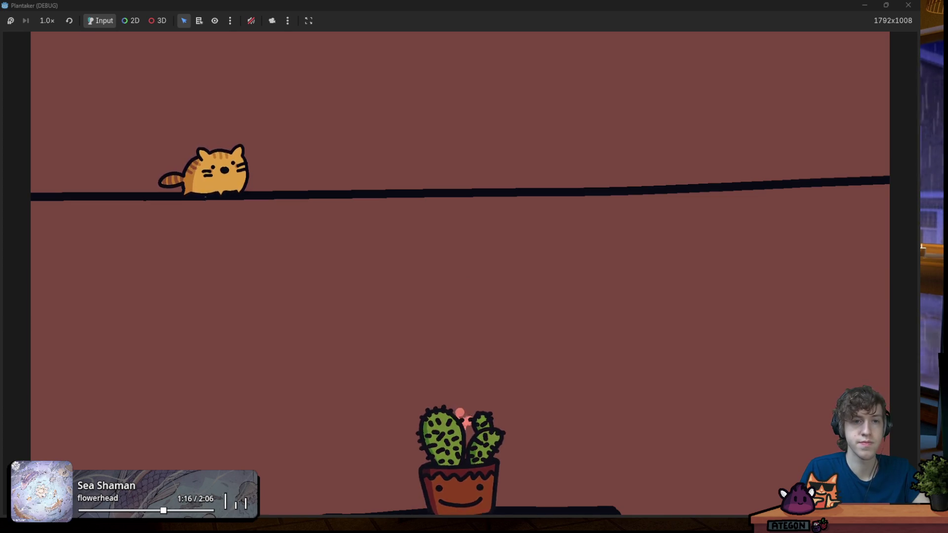
{"action": "left_click", "coordinate": [908, 5]}
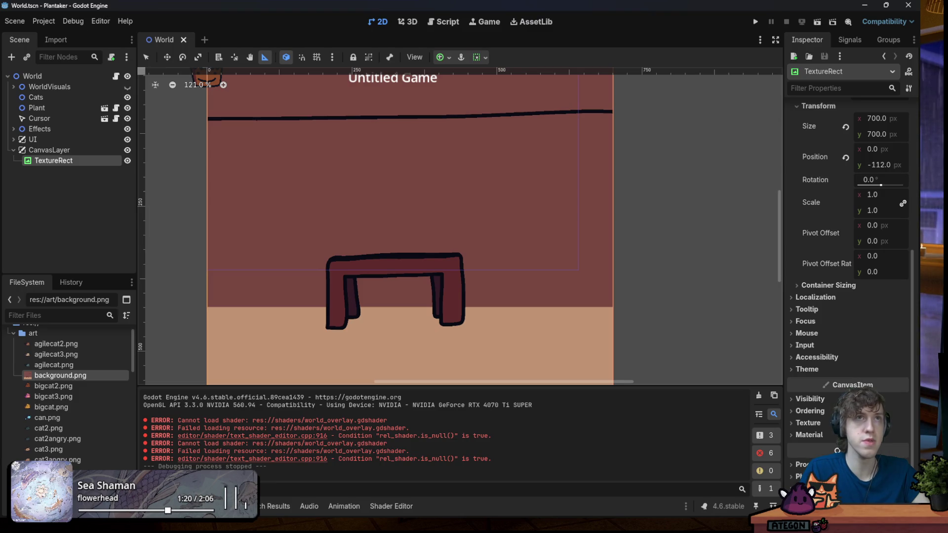
{"action": "key", "text": "alt+Tab"}
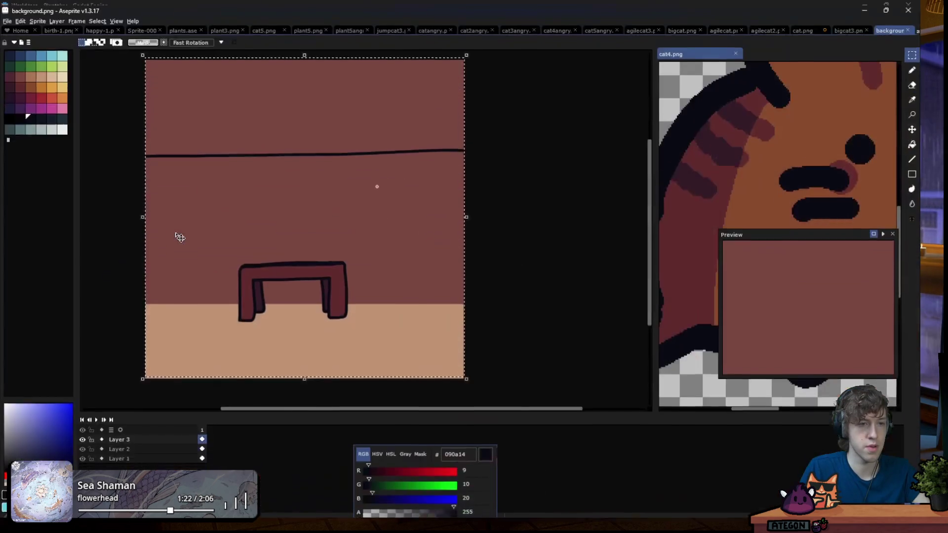
Add a new layer and pick up the existing thin line's dark colour for the Line tool
{"action": "scroll", "coordinate": [210, 213], "scroll_direction": "up", "scroll_amount": 3}
{"action": "left_click", "coordinate": [168, 174], "text": "alt"}
{"action": "scroll", "coordinate": [176, 225], "scroll_direction": "down", "scroll_amount": 3}
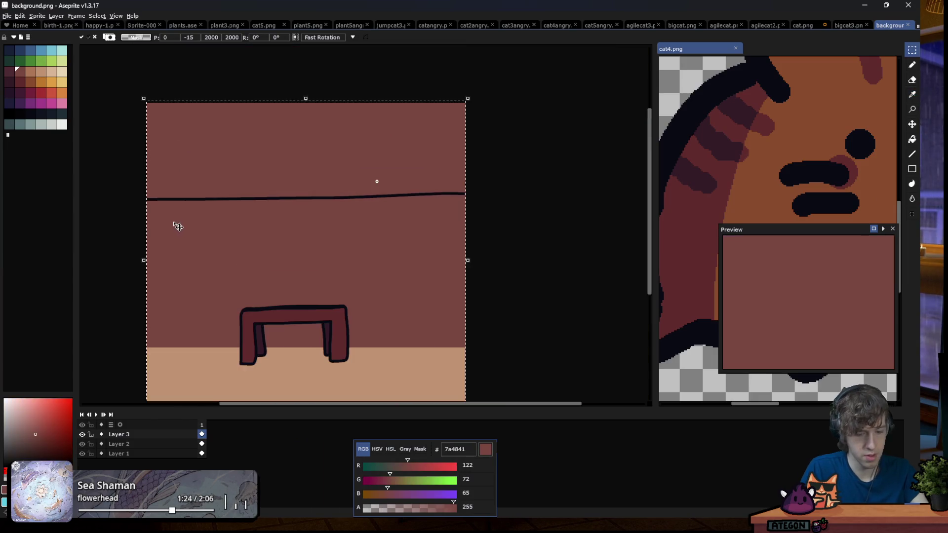
{"action": "key", "text": "l"}
{"action": "key", "text": "shift+n"}
{"action": "scroll", "coordinate": [195, 214], "scroll_direction": "up", "scroll_amount": 3}
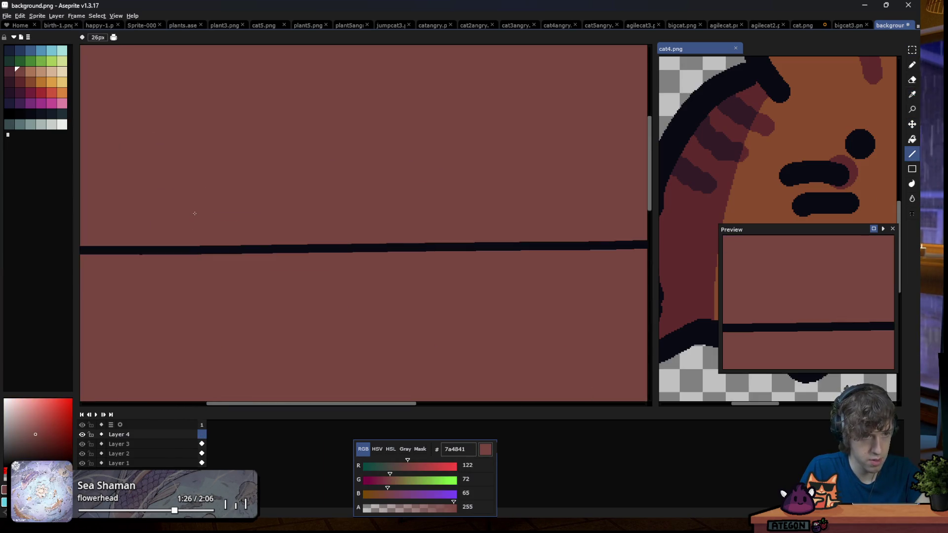
{"action": "scroll", "coordinate": [178, 169], "scroll_direction": "down", "scroll_amount": 3}
{"action": "scroll", "coordinate": [157, 216], "scroll_direction": "up", "scroll_amount": 2}
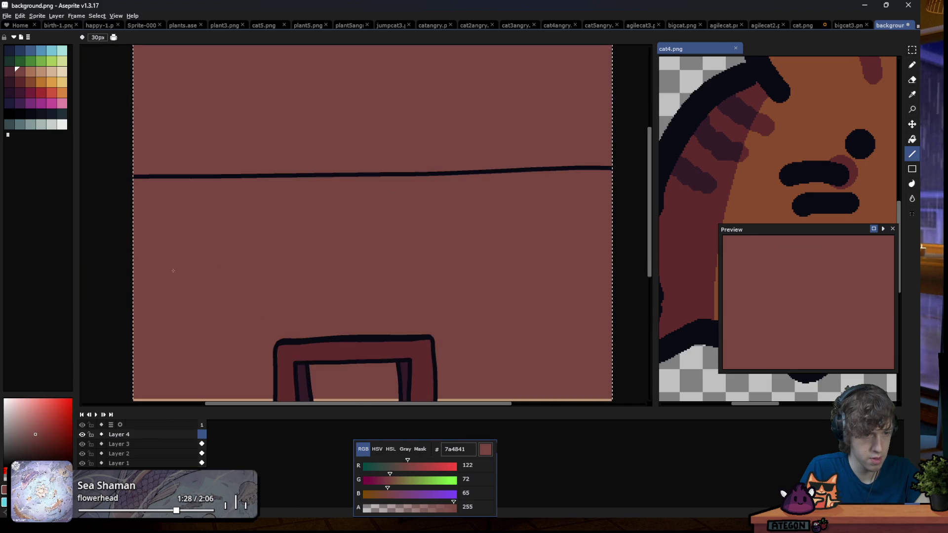
{"action": "left_click", "coordinate": [149, 175], "text": "alt"}
{"action": "key", "text": "v"}
{"action": "key", "text": "l"}
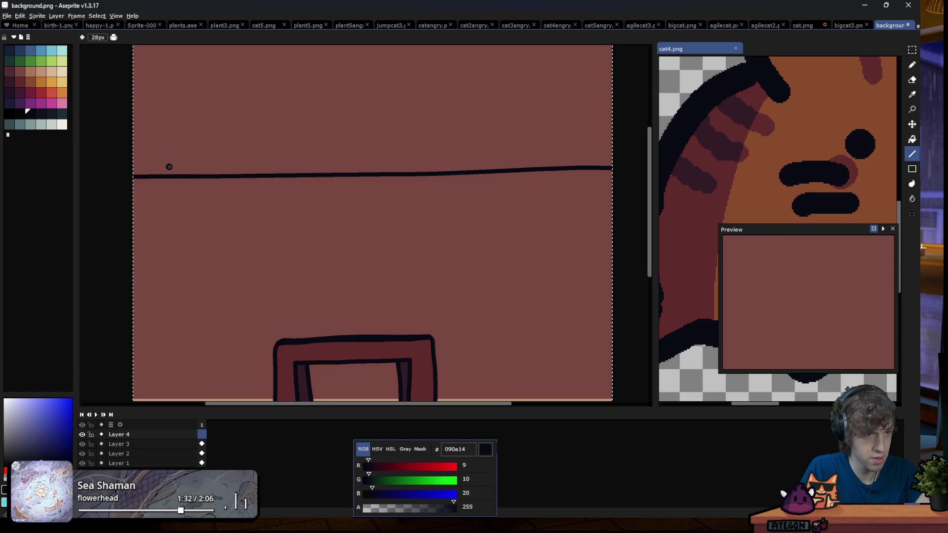
Draw a 60px dark bar over the thin line across the full width
{"action": "left_click_drag", "start_coordinate": [131, 169], "coordinate": [220, 169]}
{"action": "left_click_drag", "start_coordinate": [278, 166], "coordinate": [611, 169]}
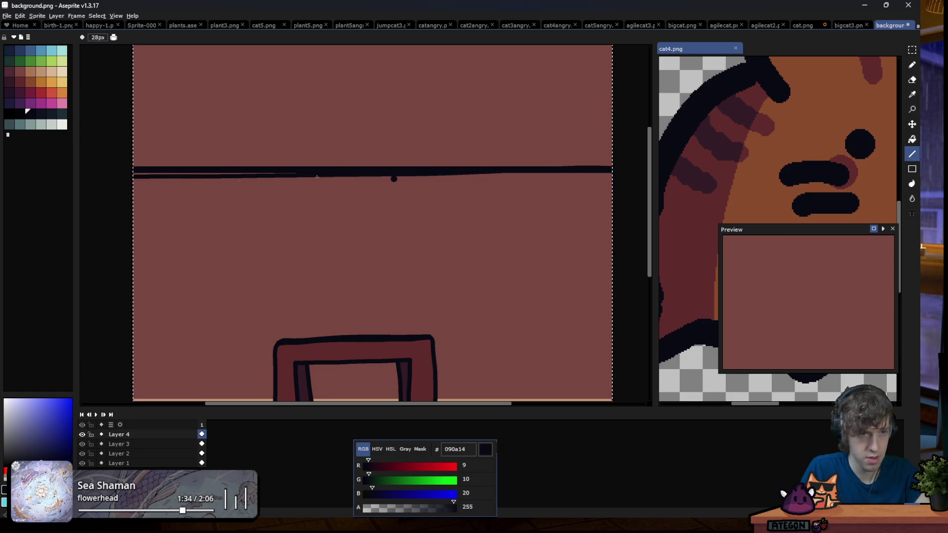
{"action": "key", "text": "ctrl+z"}
{"action": "scroll", "coordinate": [144, 169], "scroll_direction": "up", "scroll_amount": 10}
{"action": "scroll", "coordinate": [144, 169], "scroll_direction": "up", "scroll_amount": 1}
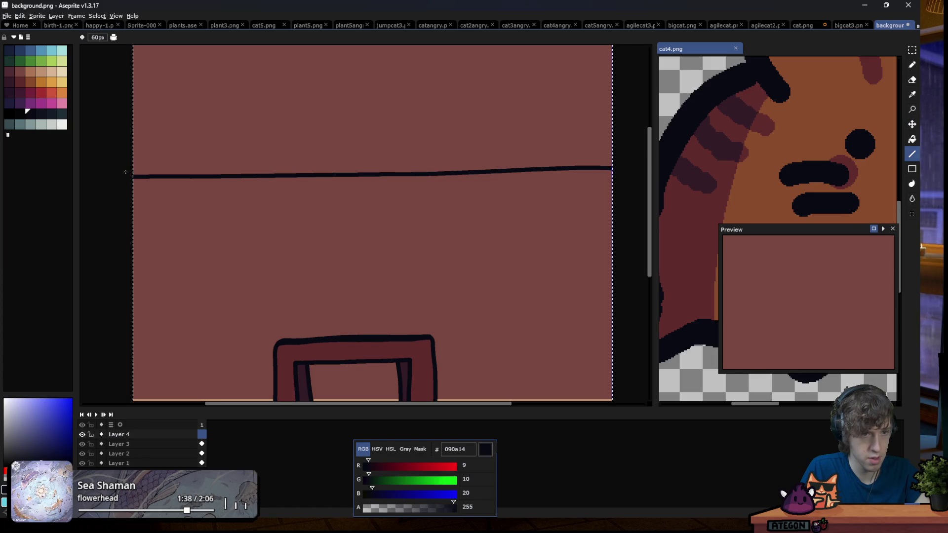
{"action": "mouse_move", "coordinate": [136, 170]}
{"action": "left_mouse_down"}
{"action": "mouse_move", "coordinate": [613, 170]}
{"action": "mouse_move", "coordinate": [159, 171]}
{"action": "mouse_move", "coordinate": [81, 205]}
{"action": "left_mouse_up"}
{"action": "key", "text": "ctrl+z"}
Save background.png as PNG and return to Godot Engine
{"action": "key", "text": "v"}
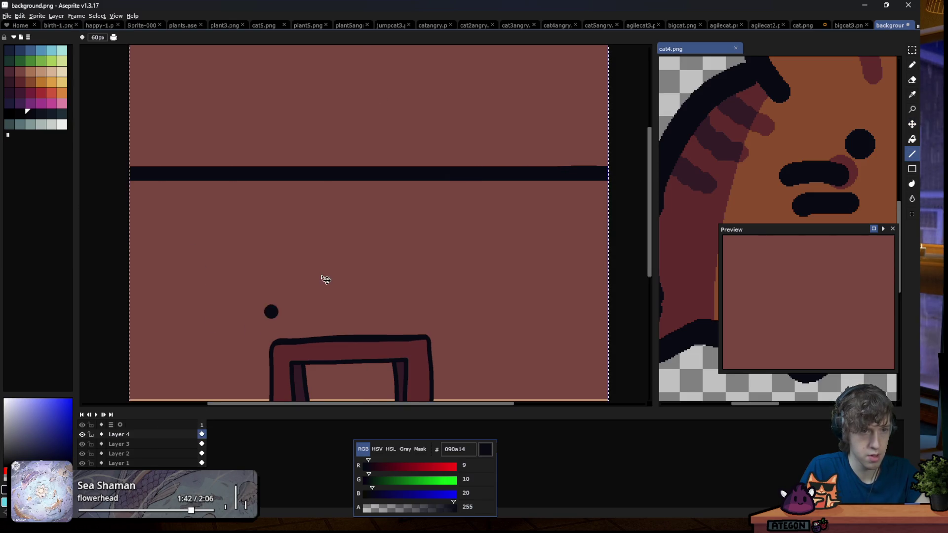
{"action": "key", "text": "ctrl+s"}
{"action": "key", "text": "Return"}
{"action": "key", "text": "alt+Tab"}
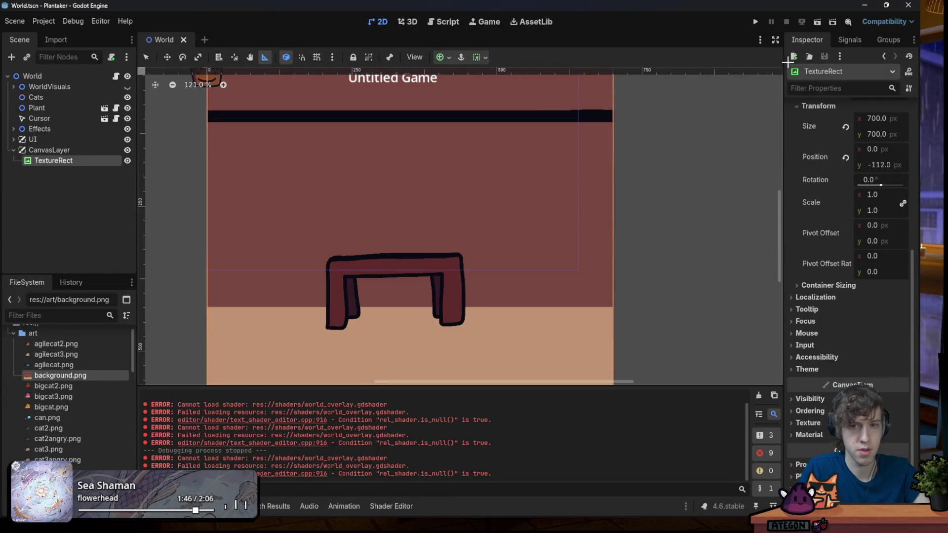
Test-run the game to see the bold bar, then toggle WorldVisuals' visibility eye in the Scene dock
{"action": "left_click", "coordinate": [756, 22]}
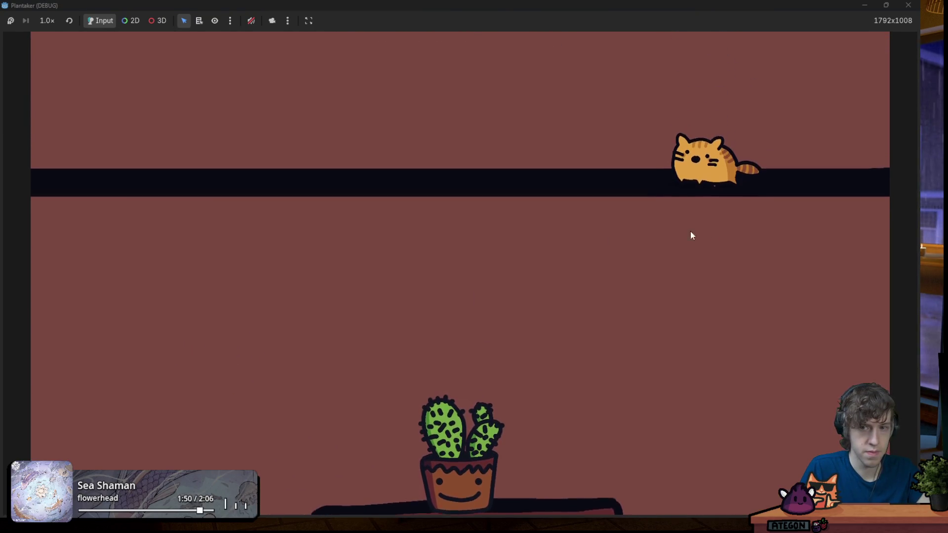
{"action": "left_click", "coordinate": [908, 5]}
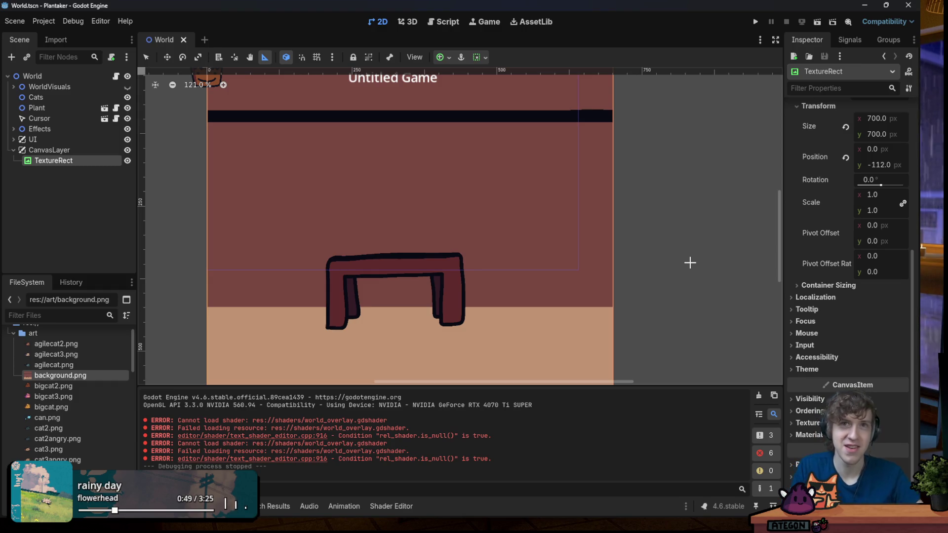
{"action": "scroll", "coordinate": [279, 167], "scroll_direction": "down", "scroll_amount": 2}
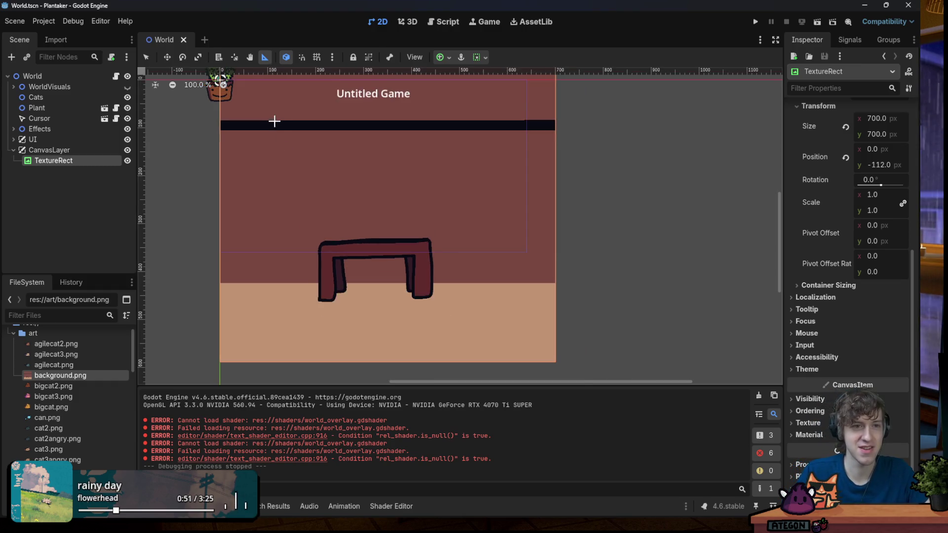
{"action": "scroll", "coordinate": [274, 121], "scroll_direction": "up", "scroll_amount": 2}
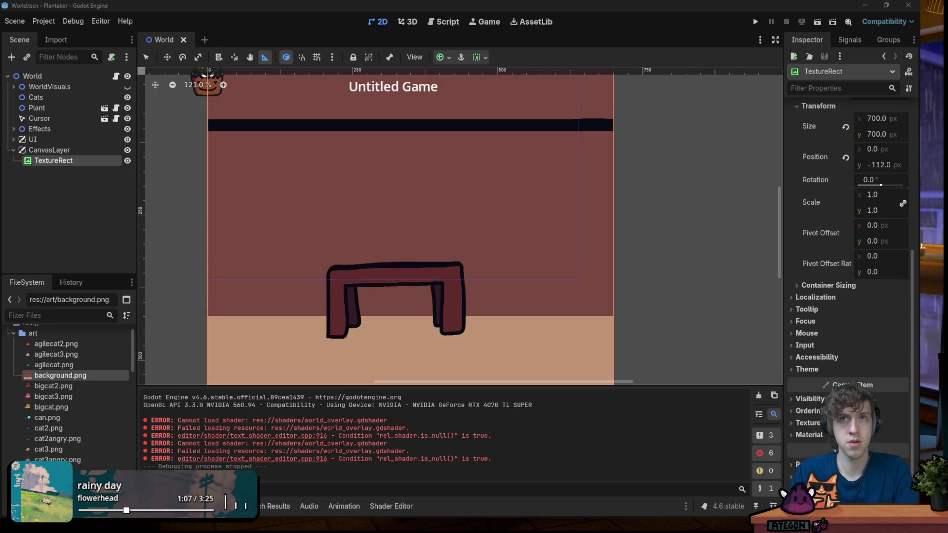
{"action": "left_click", "coordinate": [127, 87]}
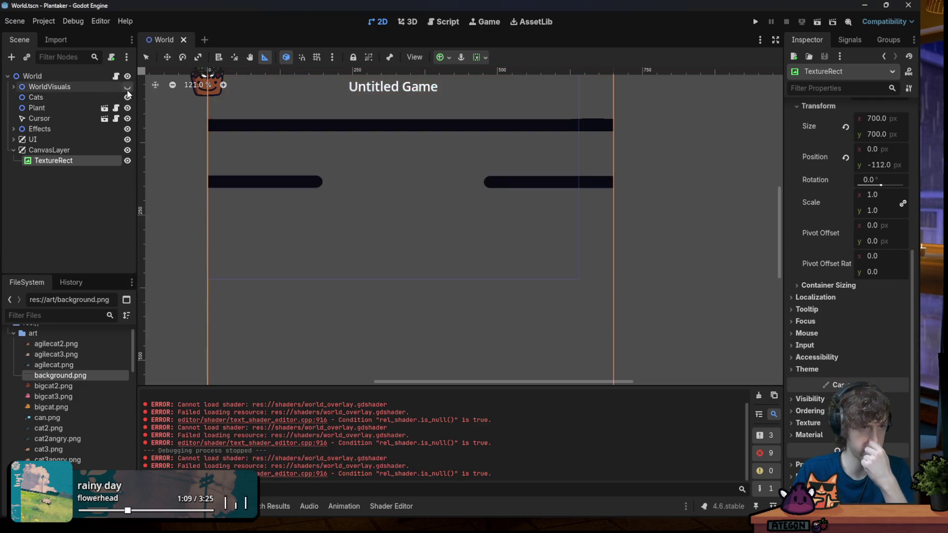
Set the CanvasLayer's layer to 1 so the bars draw on top, and save the World scene
{"action": "left_click", "coordinate": [58, 88]}
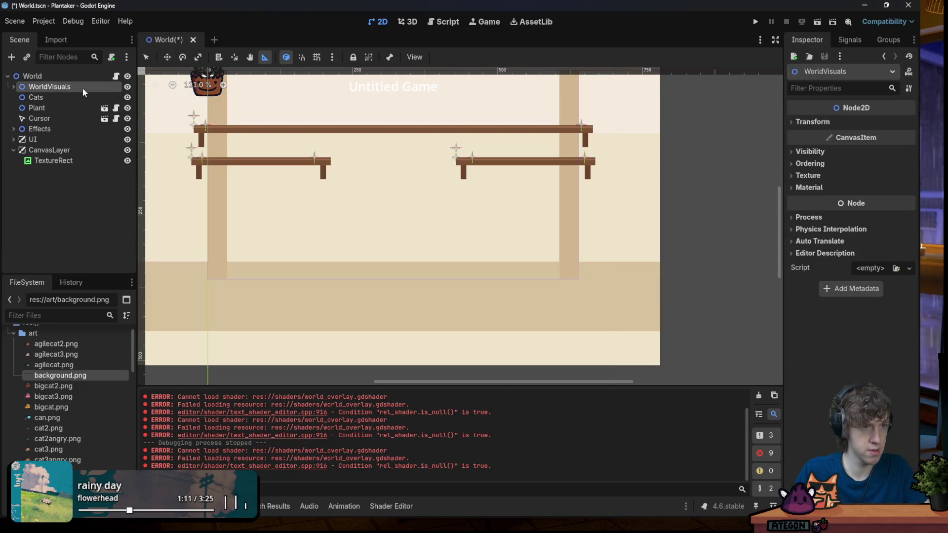
{"action": "left_click", "coordinate": [55, 161]}
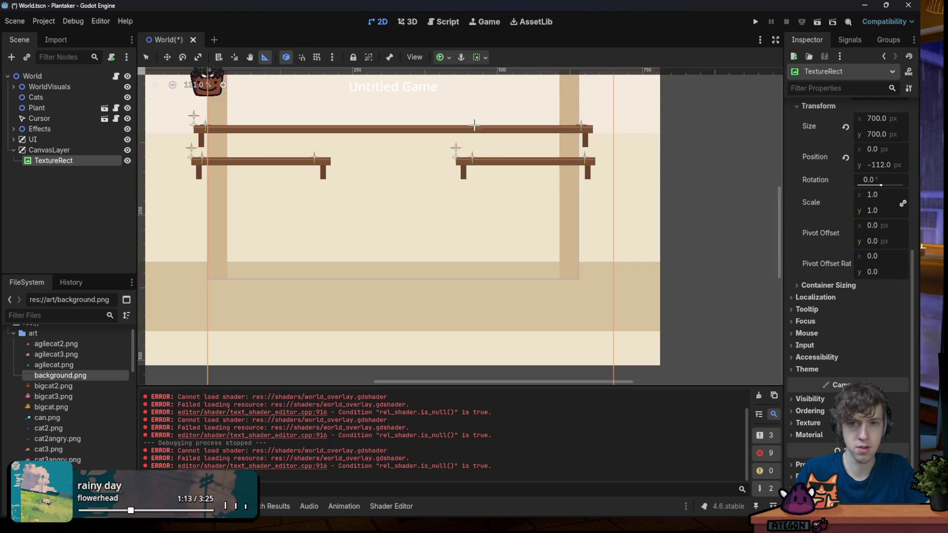
{"action": "scroll", "coordinate": [837, 153], "scroll_direction": "down", "scroll_amount": 2}
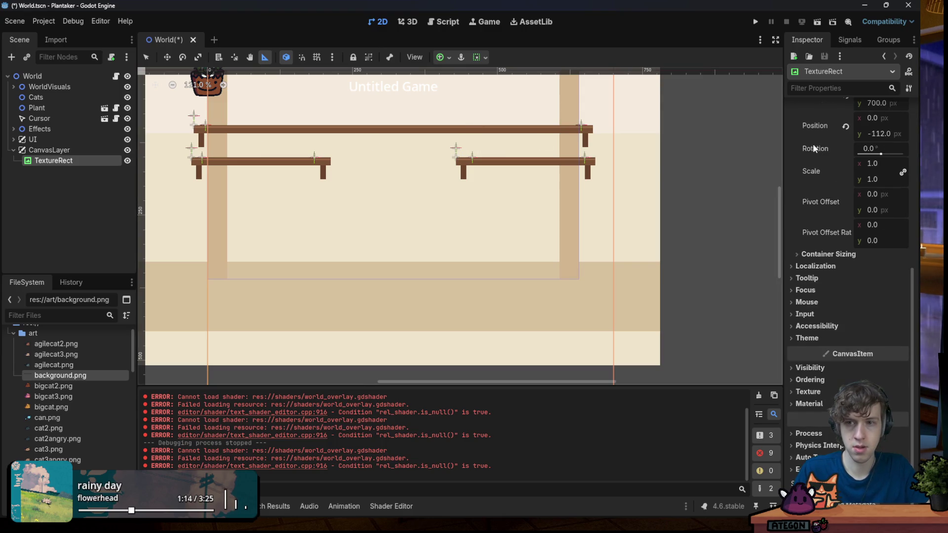
{"action": "left_click", "coordinate": [74, 151]}
{"action": "left_click", "coordinate": [877, 135]}
{"action": "key", "text": "Return"}
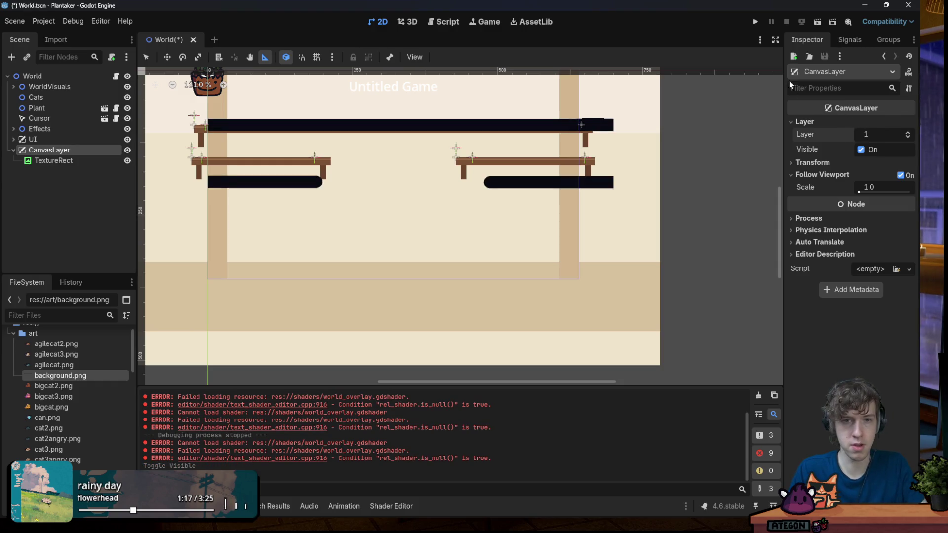
{"action": "key", "text": "ctrl+s"}
{"action": "scroll", "coordinate": [328, 235], "scroll_direction": "down", "scroll_amount": 3}
{"action": "scroll", "coordinate": [328, 235], "scroll_direction": "up", "scroll_amount": 4}
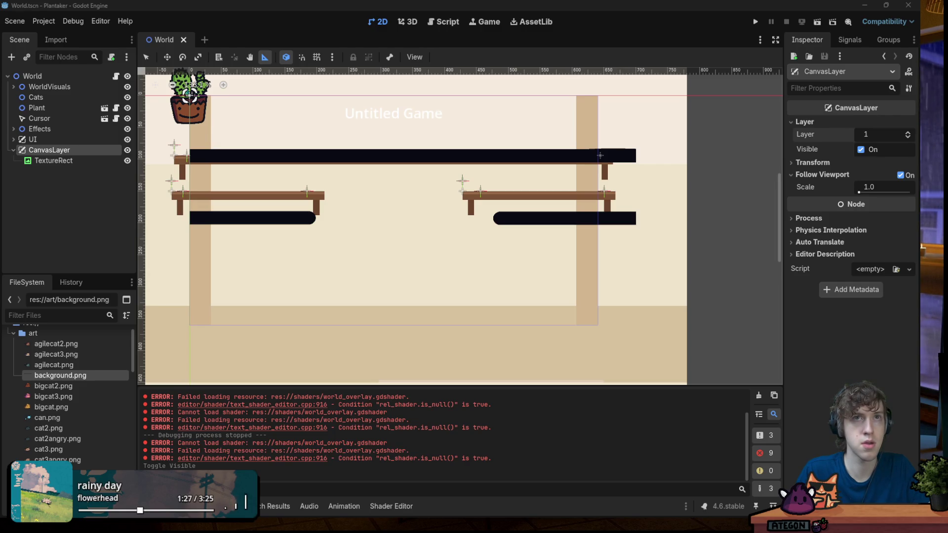
Switch back into Godot repeatedly so it reimports the edited background.png bars
{"action": "left_click", "coordinate": [590, 18]}
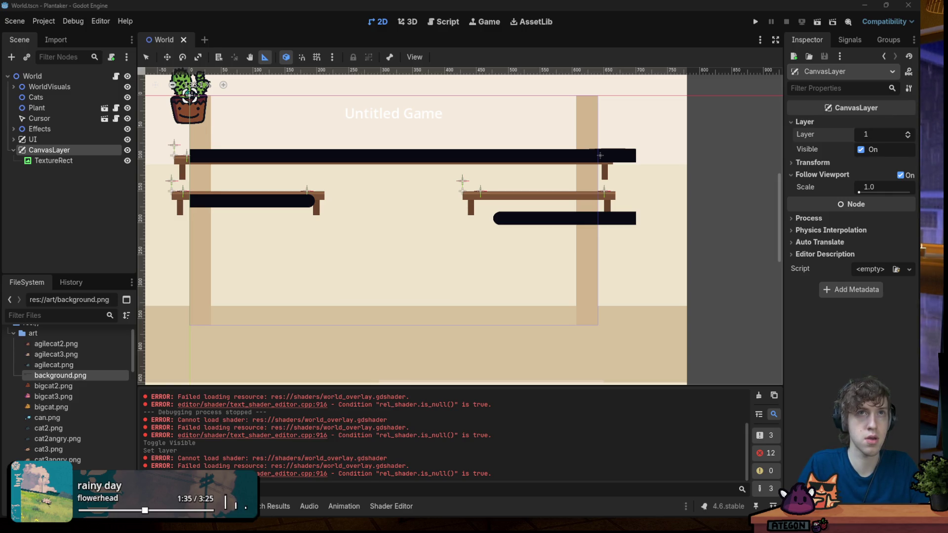
{"action": "left_click", "coordinate": [624, 45]}
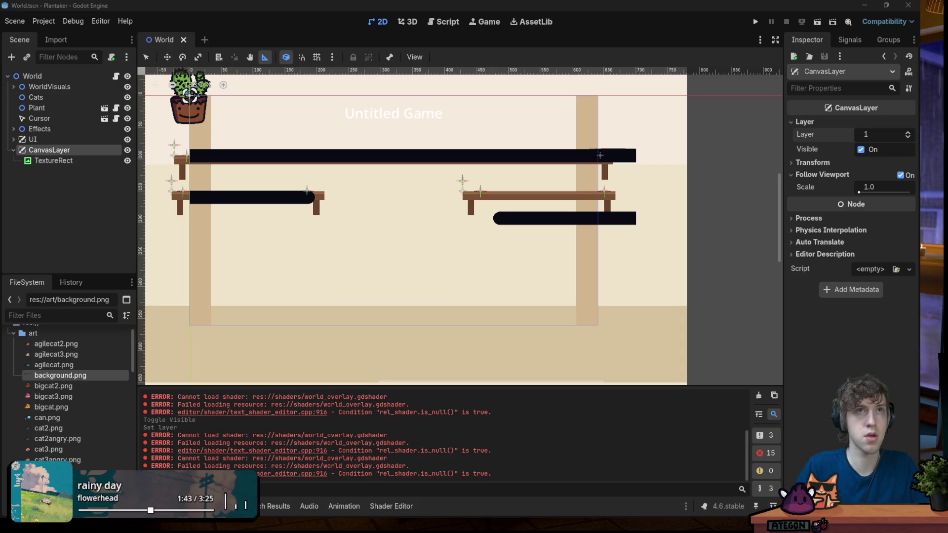
{"action": "left_click", "coordinate": [654, 42]}
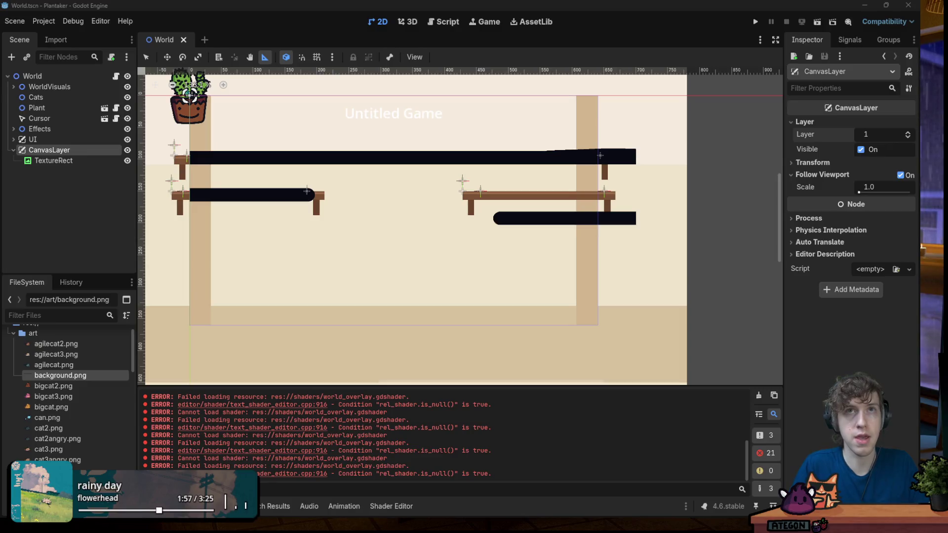
{"action": "left_click", "coordinate": [683, 42]}
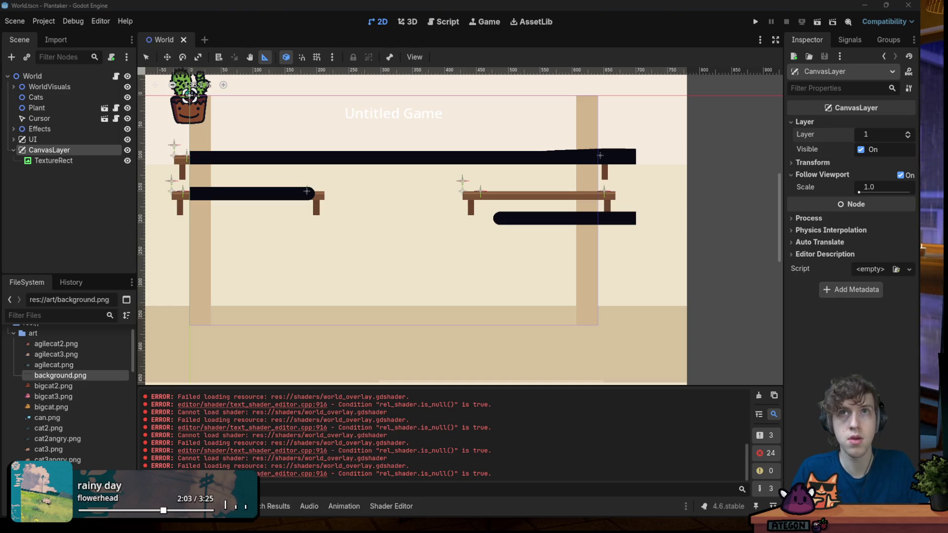
{"action": "left_click", "coordinate": [665, 16]}
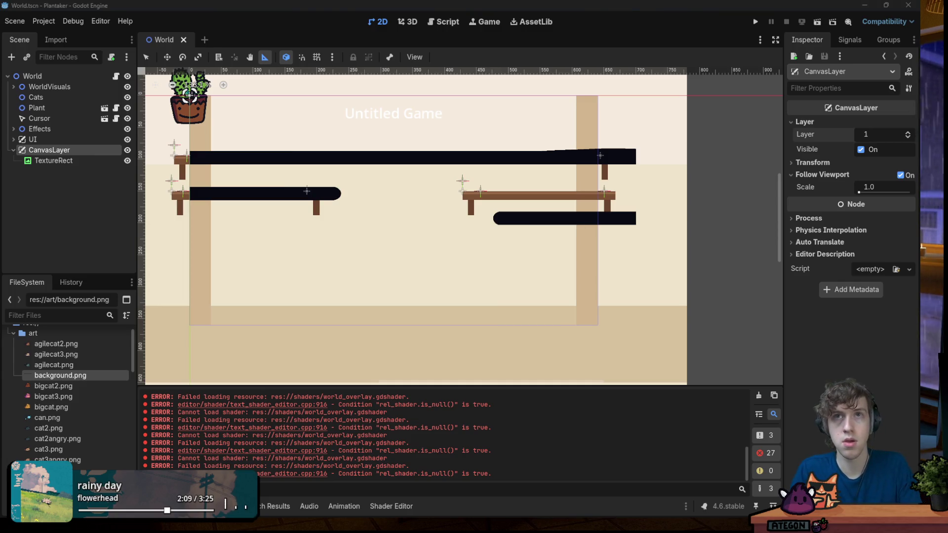
{"action": "key", "text": "alt+Tab"}
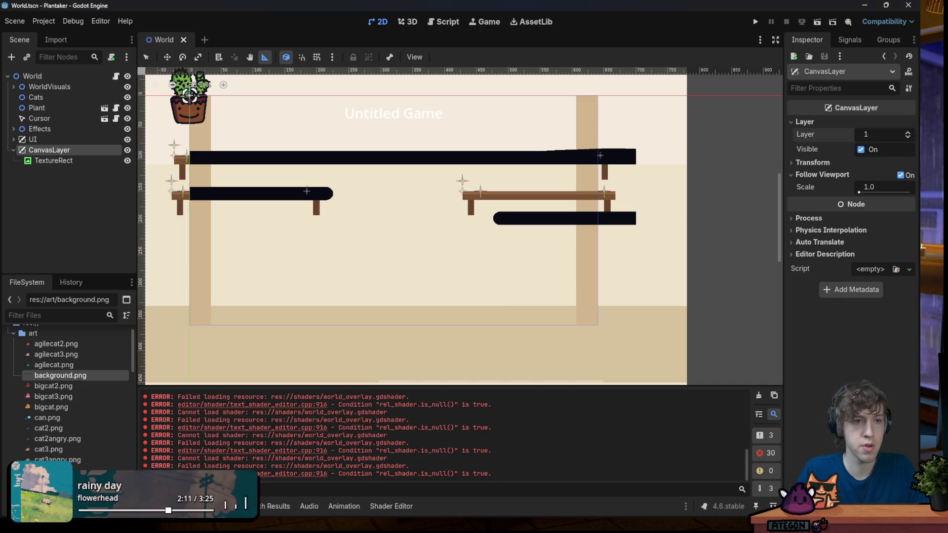
{"action": "key", "text": "alt+Tab"}
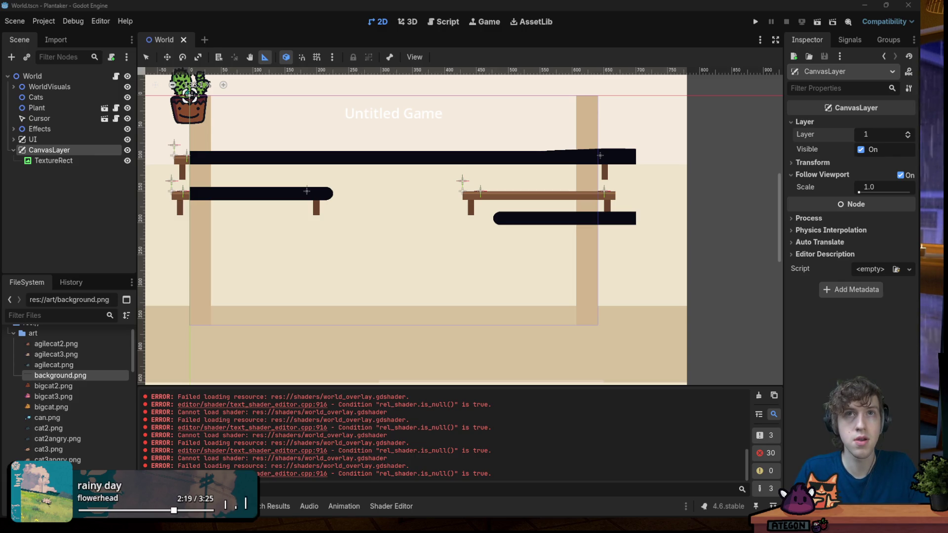
{"action": "left_click", "coordinate": [657, 26]}
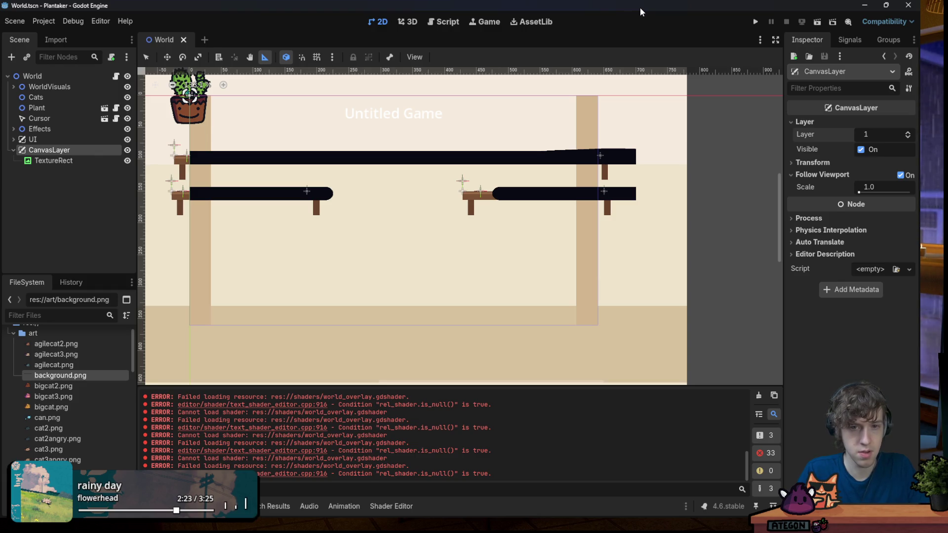
{"action": "scroll", "coordinate": [477, 199], "scroll_direction": "down", "scroll_amount": 3}
{"action": "scroll", "coordinate": [420, 194], "scroll_direction": "up", "scroll_amount": 1}
{"action": "scroll", "coordinate": [422, 193], "scroll_direction": "up", "scroll_amount": 2}
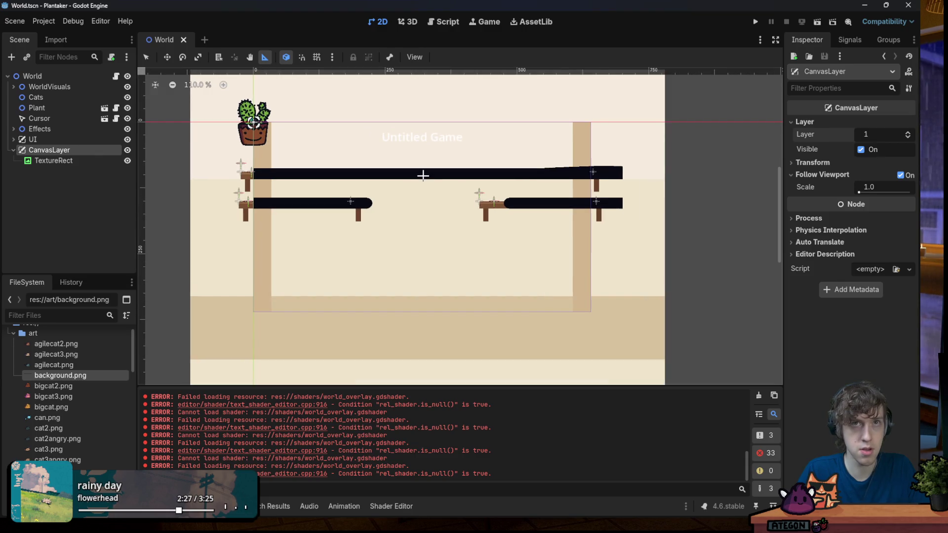
Drag the background TextureRect left to Position x -29 with the Move tool and save
{"action": "scroll", "coordinate": [423, 175], "scroll_direction": "down", "scroll_amount": 9}
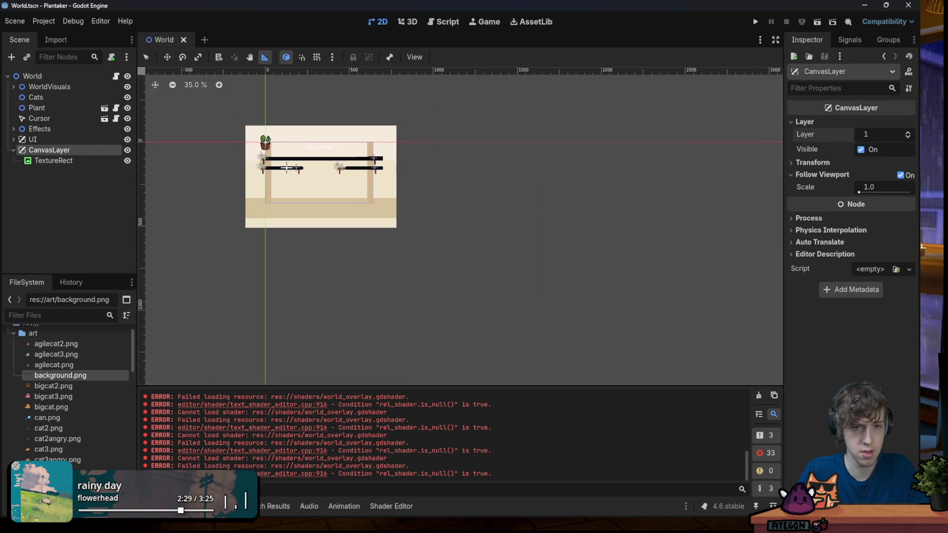
{"action": "left_click", "coordinate": [119, 158]}
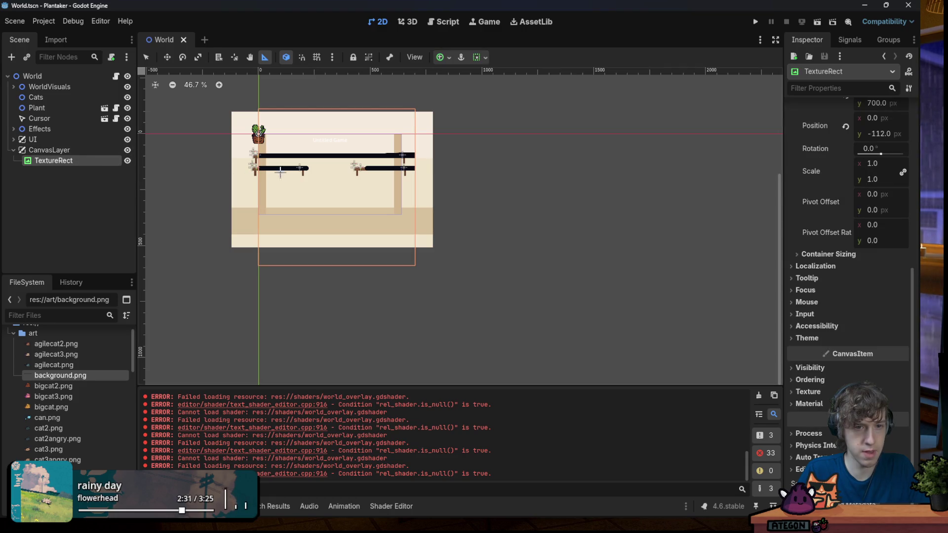
{"action": "scroll", "coordinate": [289, 167], "scroll_direction": "up", "scroll_amount": 4}
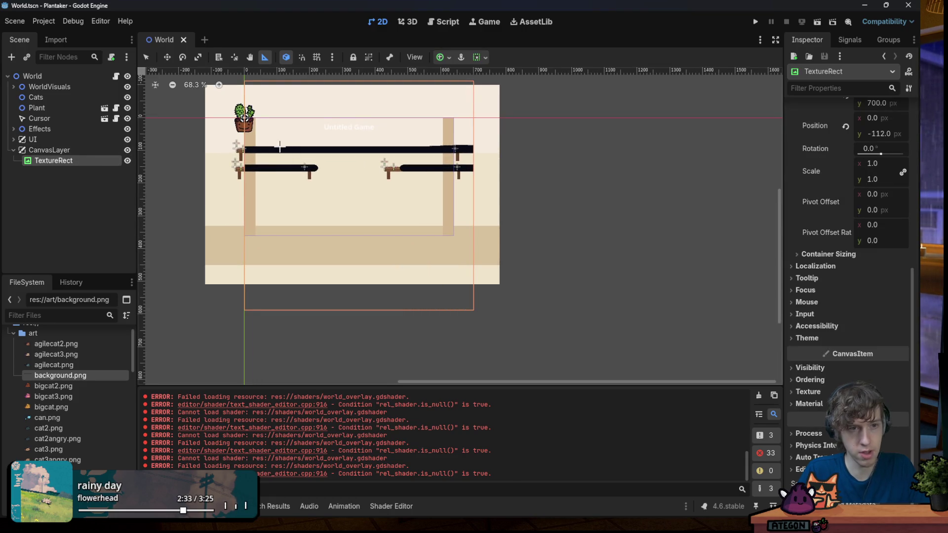
{"action": "left_click", "coordinate": [167, 57]}
{"action": "scroll", "coordinate": [299, 164], "scroll_direction": "up", "scroll_amount": 2}
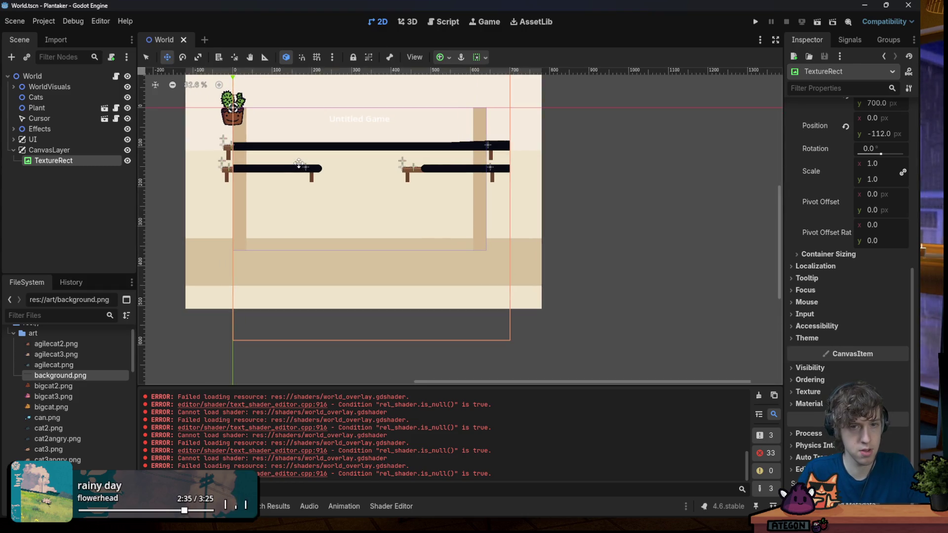
{"action": "scroll", "coordinate": [299, 168], "scroll_direction": "down", "scroll_amount": 3}
{"action": "scroll", "coordinate": [285, 180], "scroll_direction": "up", "scroll_amount": 1}
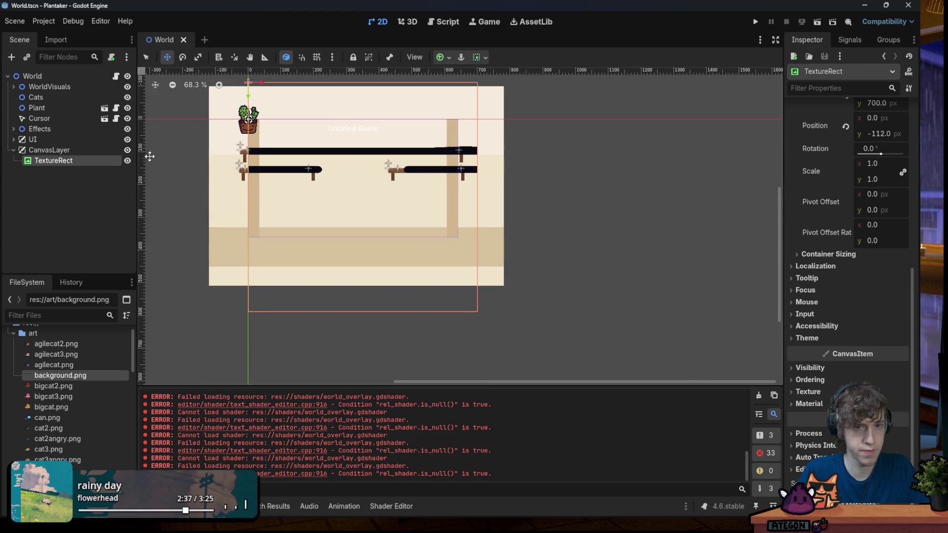
{"action": "scroll", "coordinate": [270, 158], "scroll_direction": "up", "scroll_amount": 2}
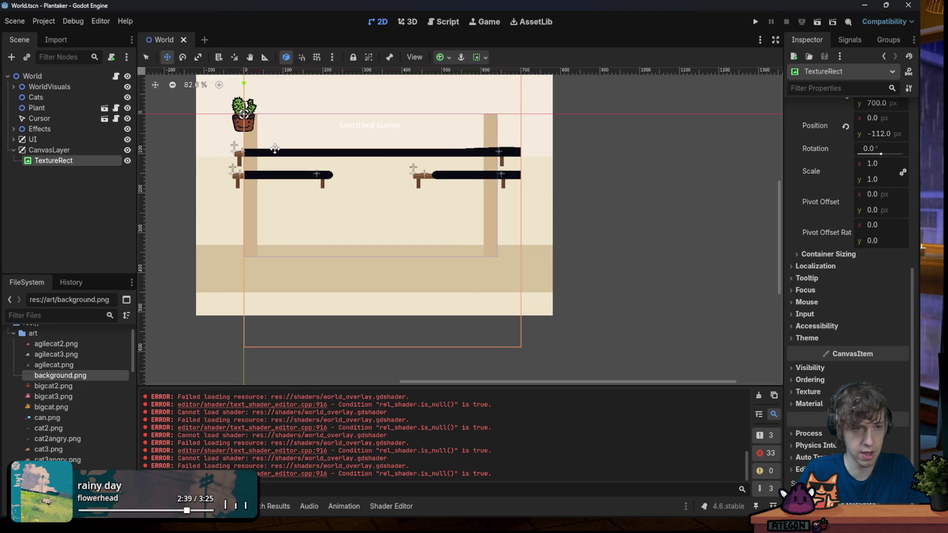
{"action": "scroll", "coordinate": [271, 121], "scroll_direction": "down", "scroll_amount": 3}
{"action": "scroll", "coordinate": [264, 94], "scroll_direction": "up", "scroll_amount": 2}
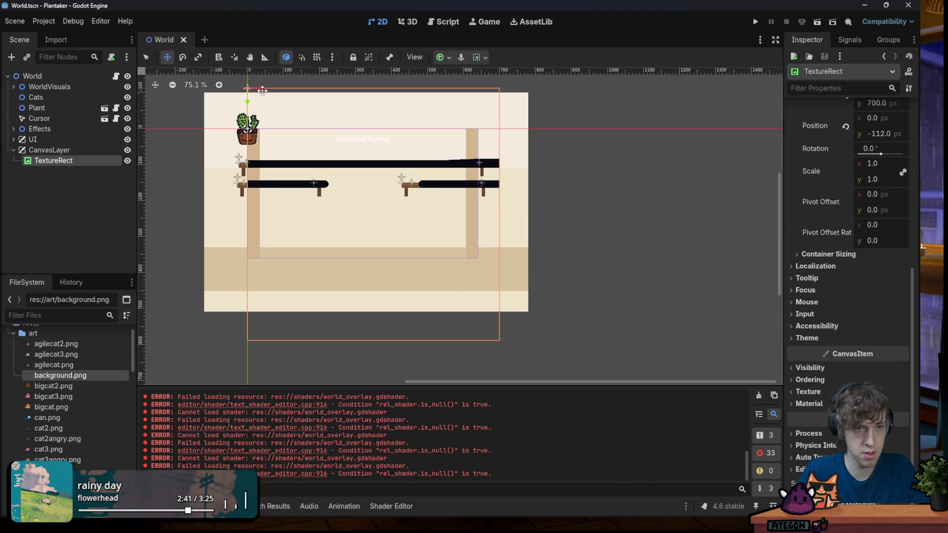
{"action": "left_click_drag", "start_coordinate": [261, 89], "coordinate": [251, 92]}
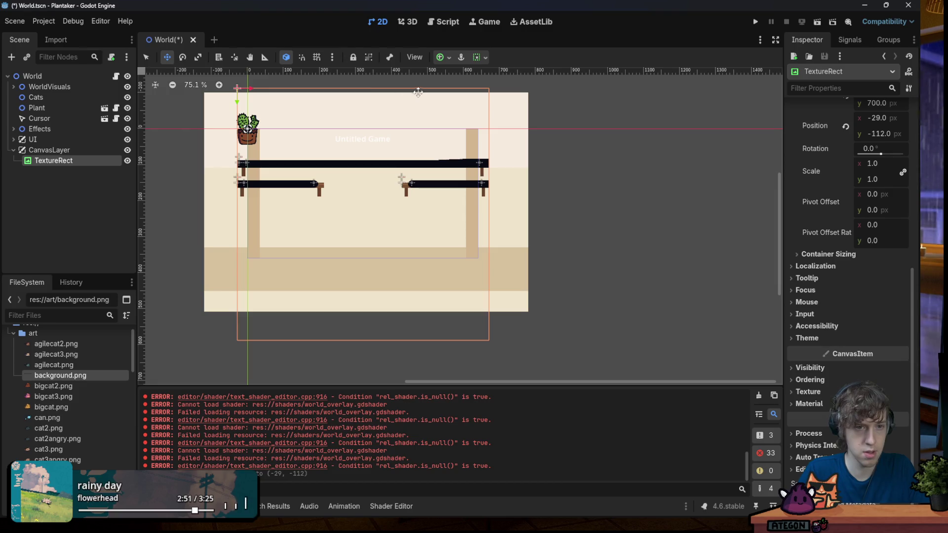
{"action": "key", "text": "ctrl+s"}
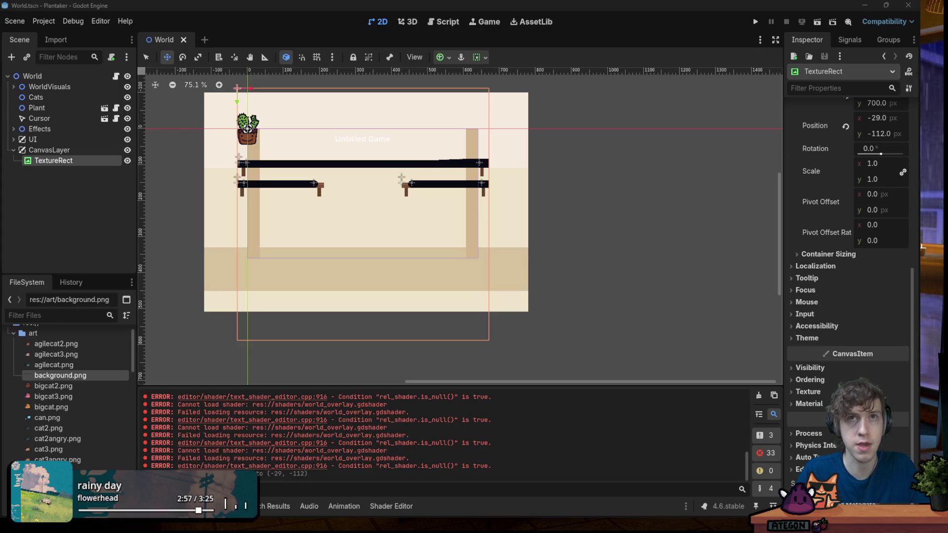
{"action": "left_click", "coordinate": [614, 29]}
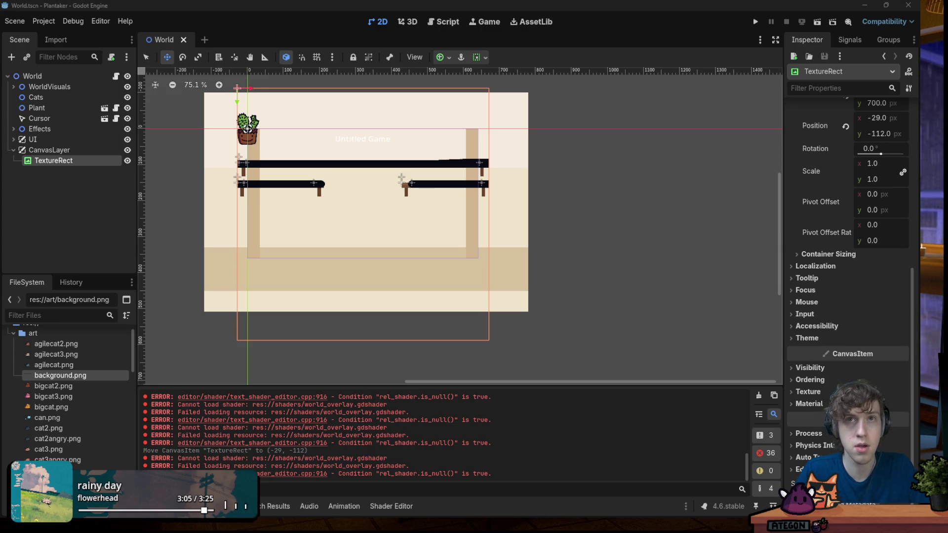
Hide the old WorldVisuals group
{"action": "left_click", "coordinate": [612, 25]}
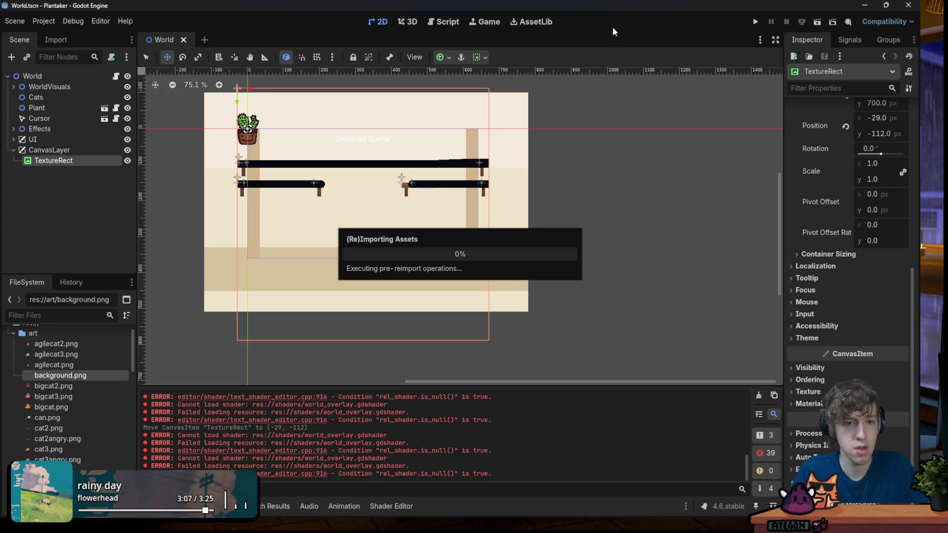
{"action": "scroll", "coordinate": [296, 128], "scroll_direction": "down", "scroll_amount": 1}
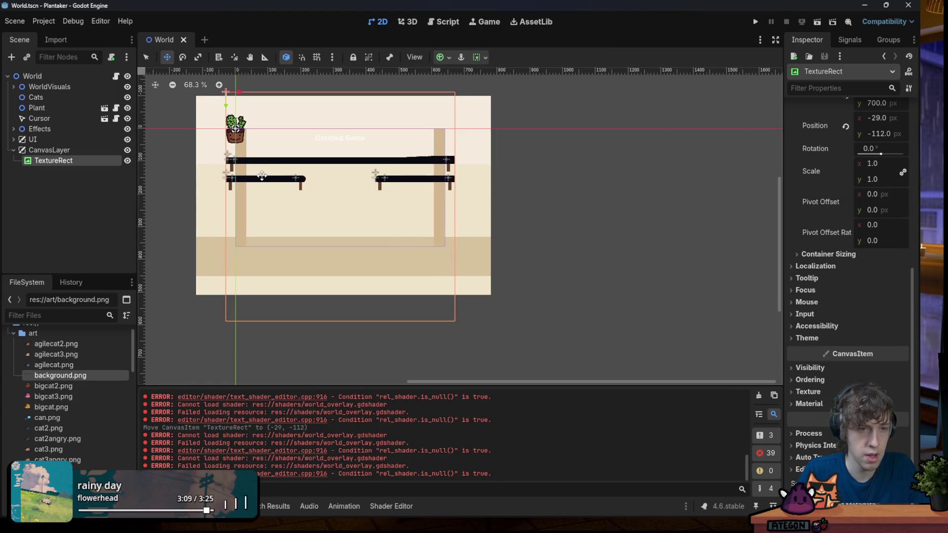
{"action": "left_click", "coordinate": [127, 86]}
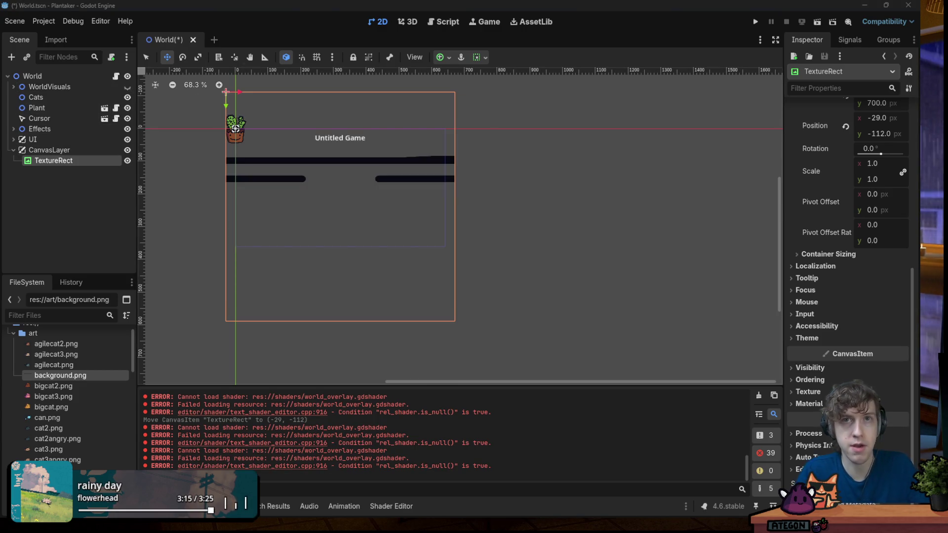
Set the CanvasLayer's layer to -1, save the scene, and run the game
{"action": "left_click", "coordinate": [639, 52]}
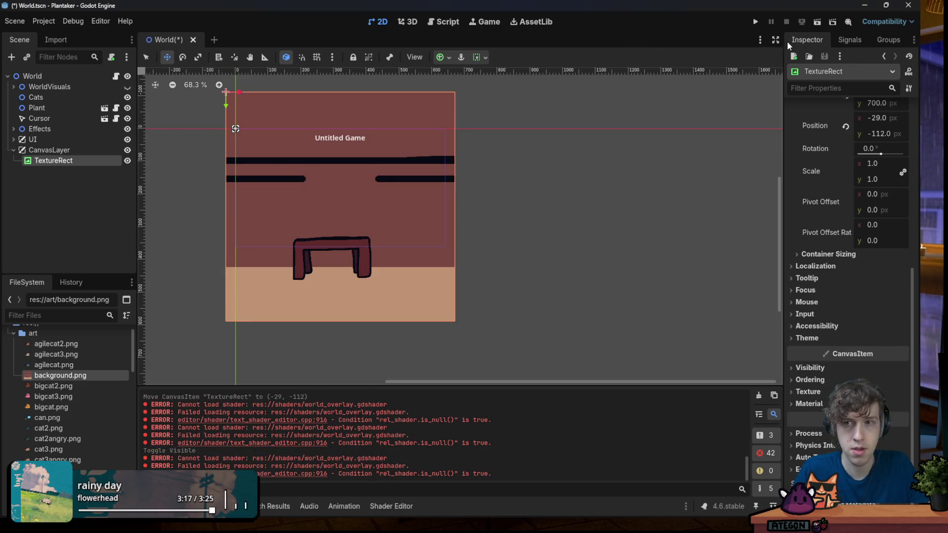
{"action": "left_click", "coordinate": [49, 150]}
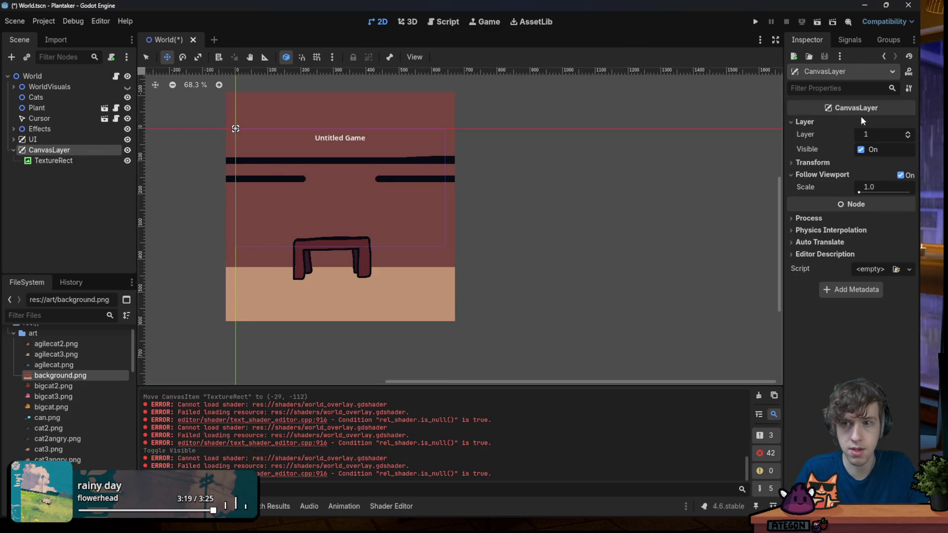
{"action": "type", "text": "-1"}
{"action": "key", "text": "Return"}
{"action": "key", "text": "ctrl+s"}
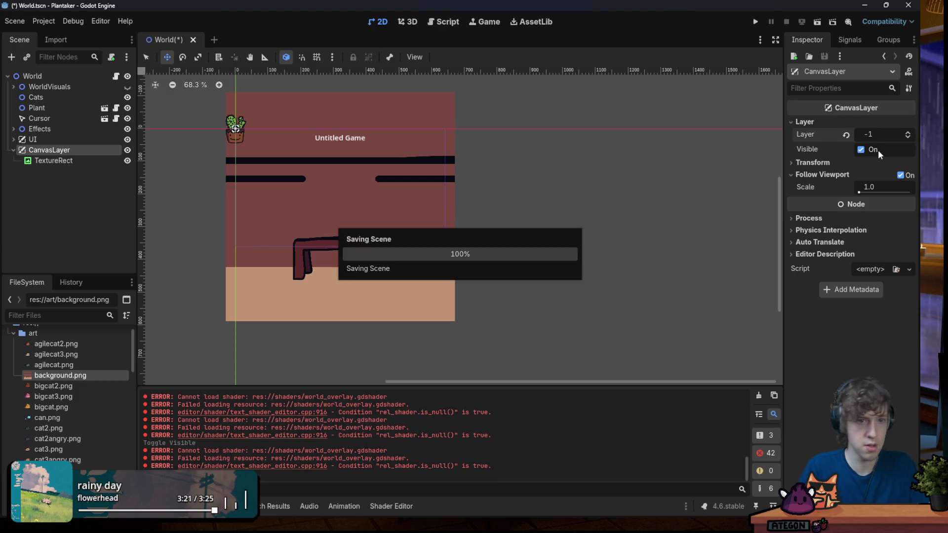
{"action": "left_click", "coordinate": [755, 22]}
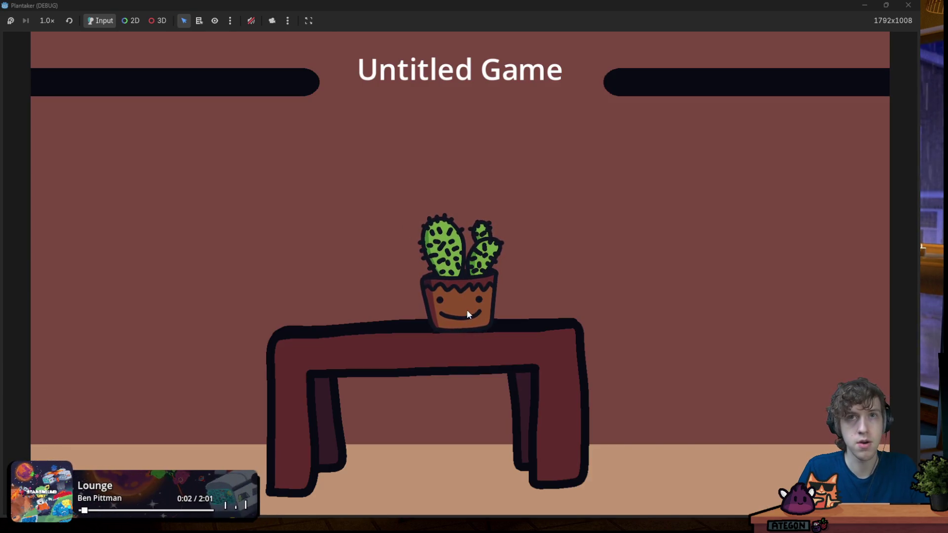
Rerun the game with F5, start gameplay from the title screen, then close the game window
{"action": "left_click", "coordinate": [908, 6]}
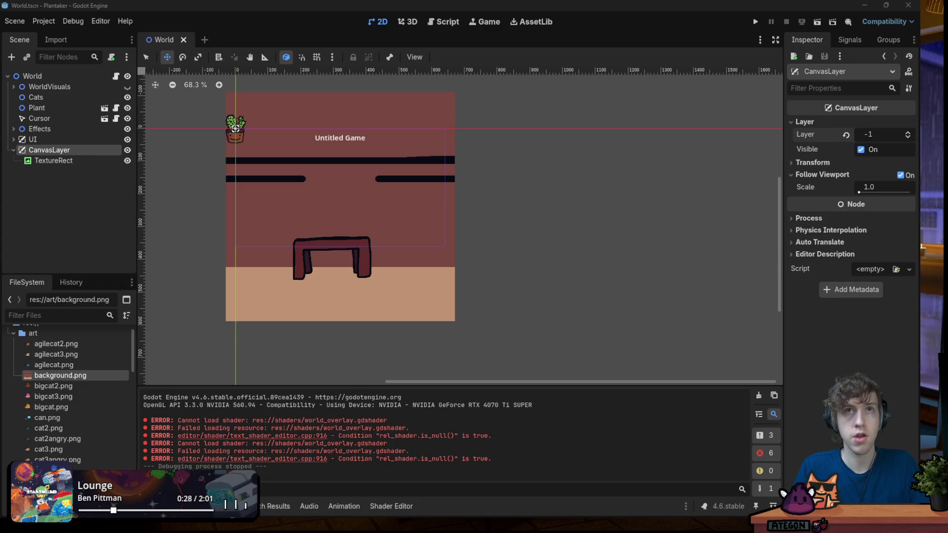
{"action": "key", "text": "F5"}
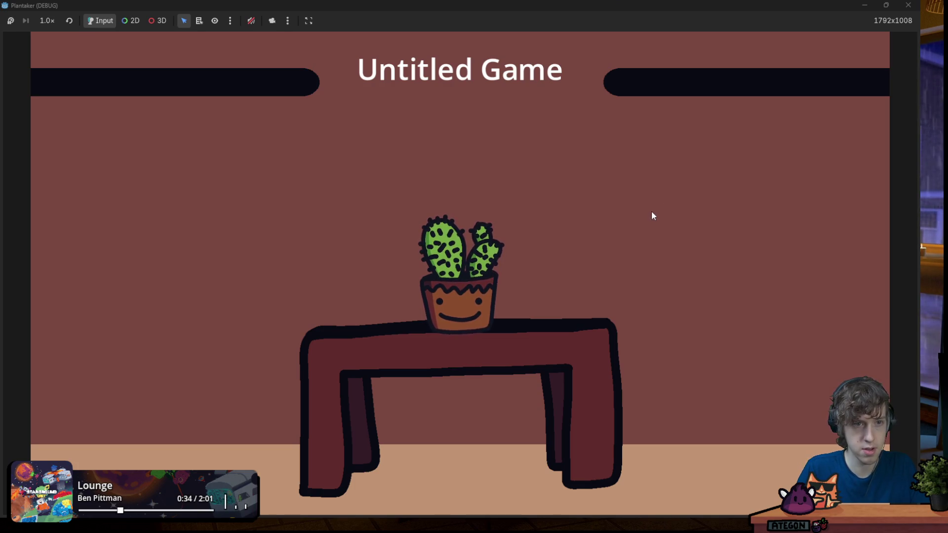
{"action": "left_click", "coordinate": [472, 274]}
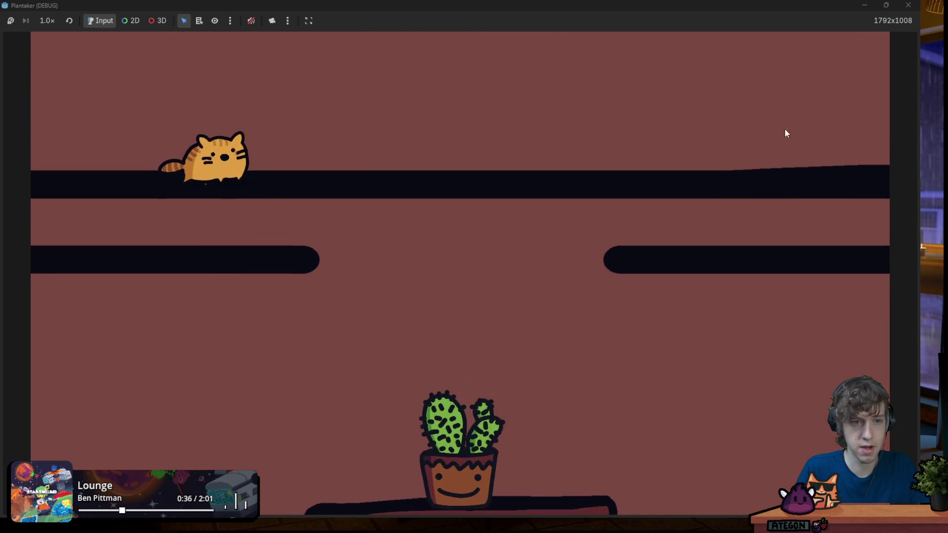
{"action": "left_click", "coordinate": [908, 6]}
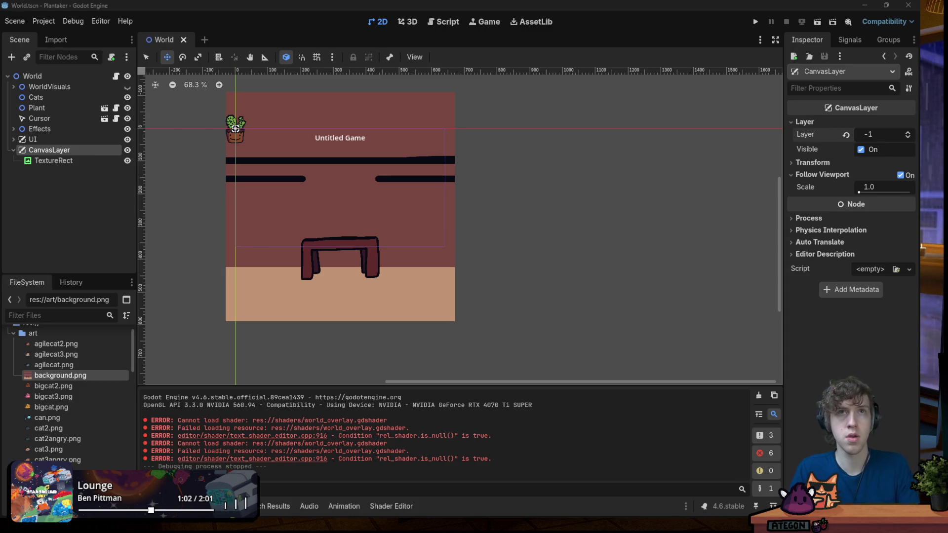
{"action": "left_click", "coordinate": [571, 39]}
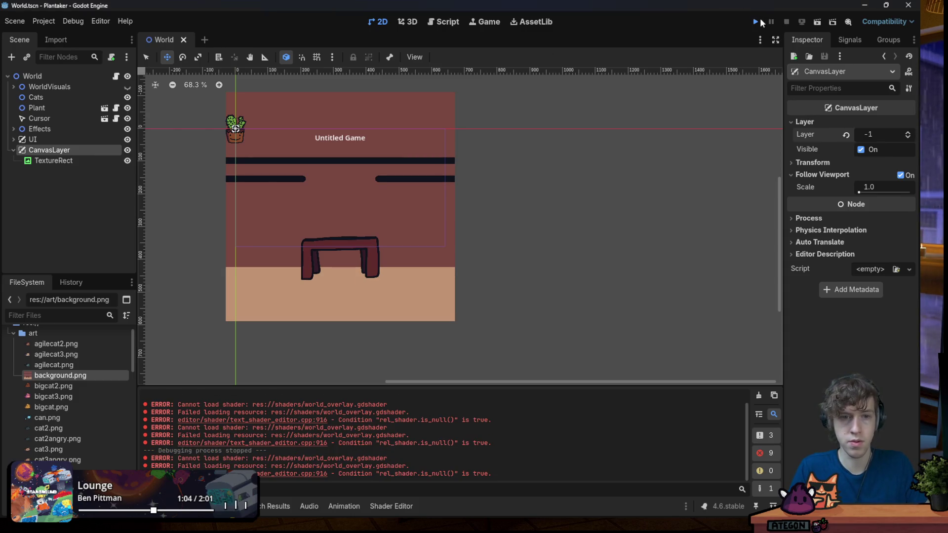
Launch the game, stop it with F8, bring its window up full size, then return to the editor
{"action": "left_click", "coordinate": [760, 22]}
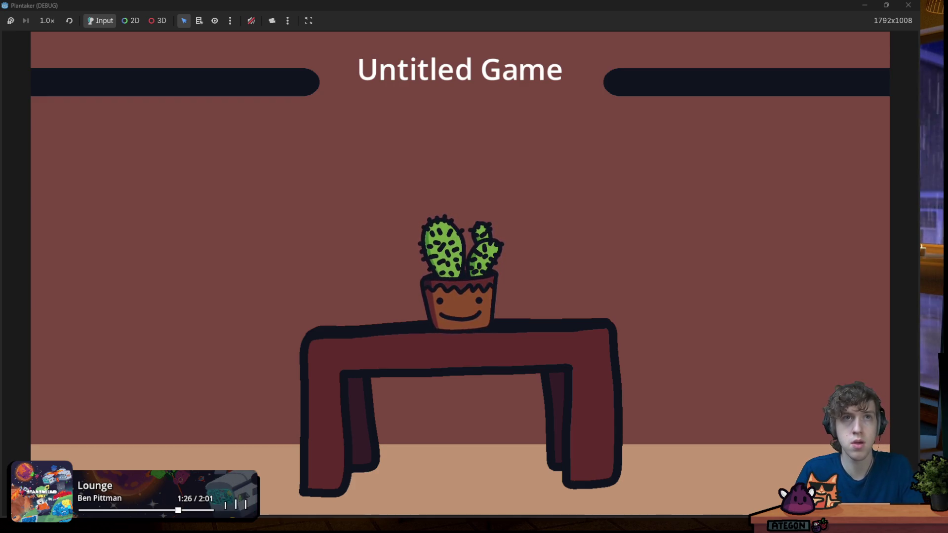
{"action": "key", "text": "F8"}
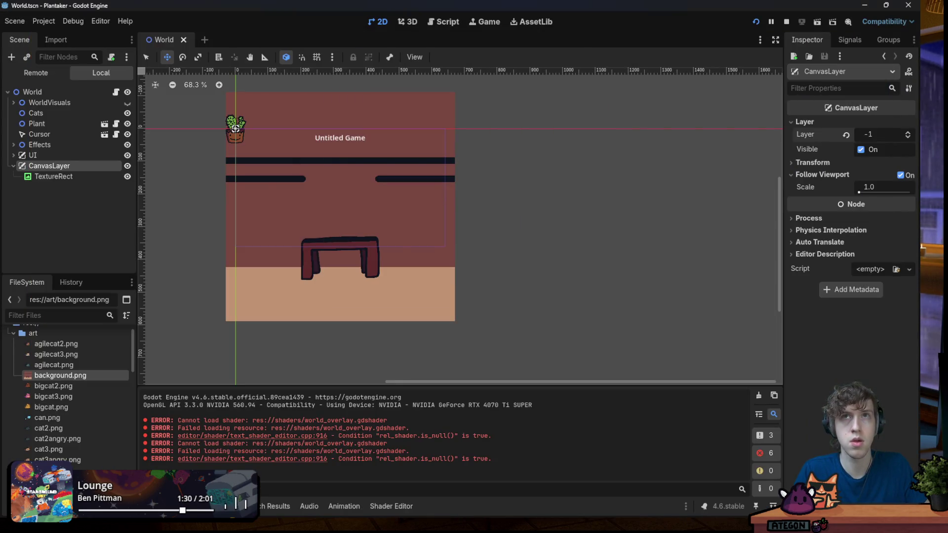
{"action": "double_click", "coordinate": [408, 143]}
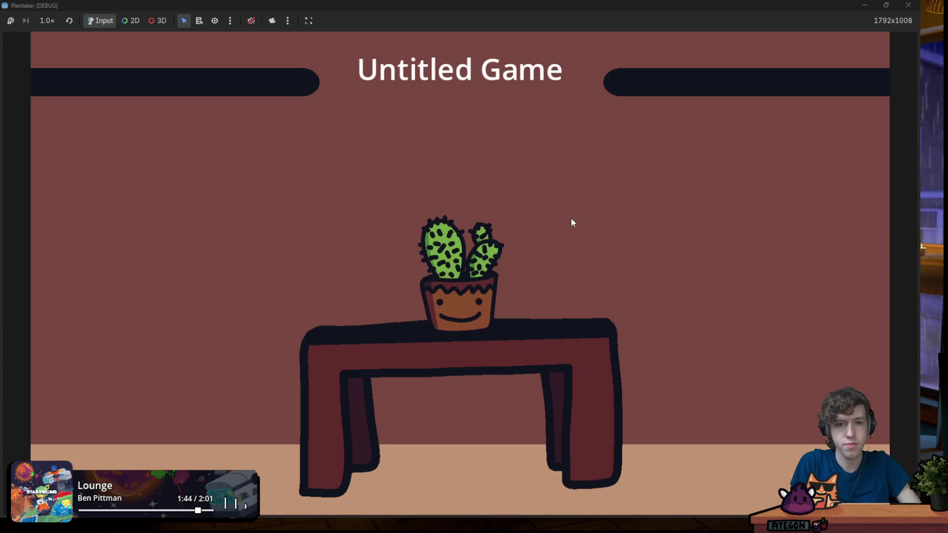
{"action": "left_click", "coordinate": [392, 6]}
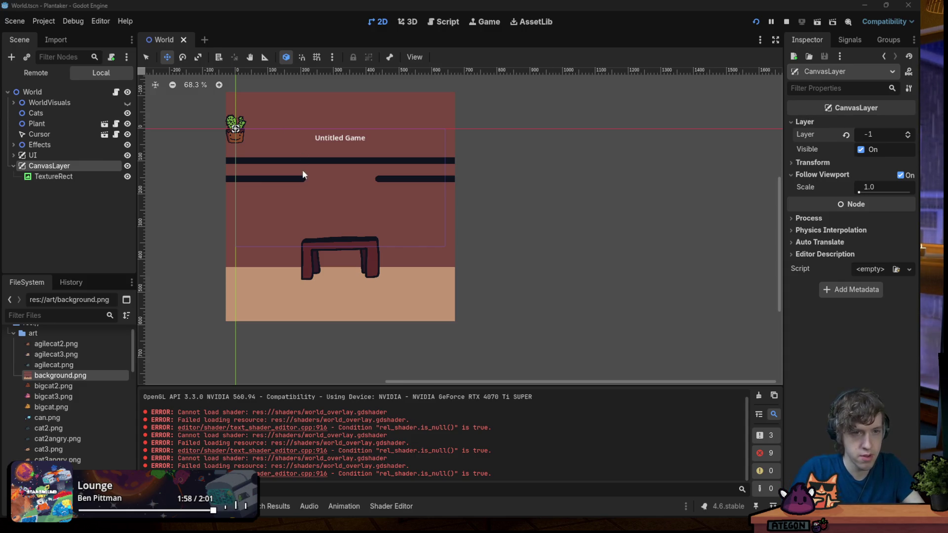
{"action": "scroll", "coordinate": [282, 230], "scroll_direction": "up", "scroll_amount": 3}
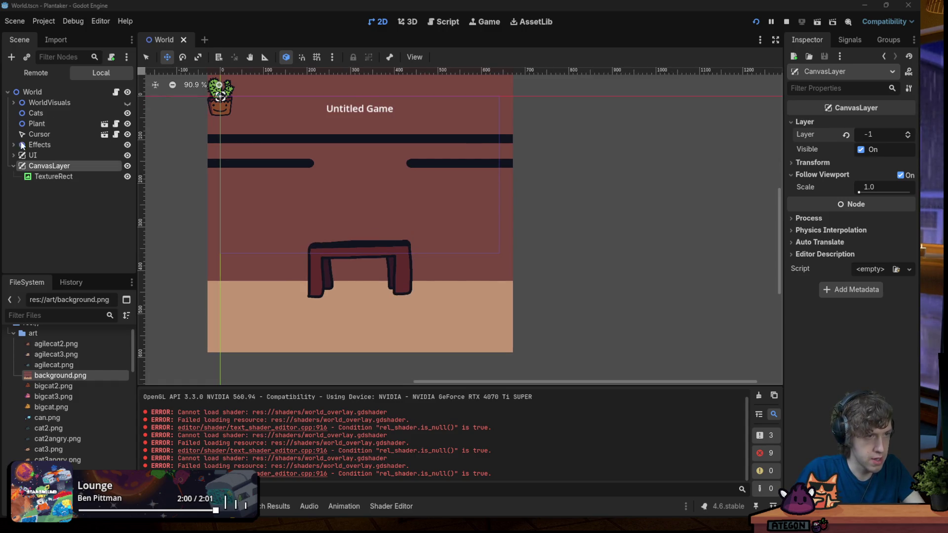
Change the TitleLabel text from 'Untitled Game' to 'Little Plant Care' and save
{"action": "left_click", "coordinate": [13, 155]}
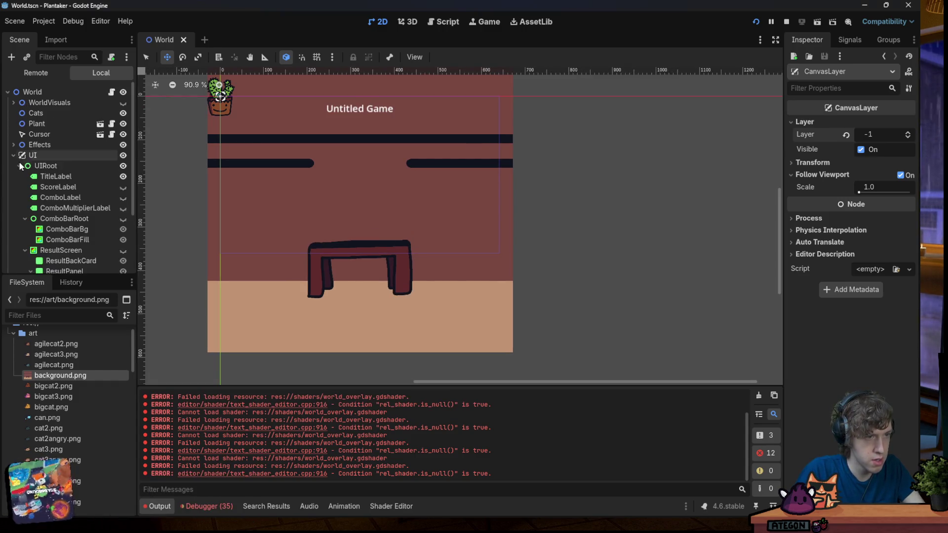
{"action": "left_click", "coordinate": [46, 179]}
{"action": "left_click", "coordinate": [867, 154]}
{"action": "key", "text": "ctrl+a"}
{"action": "type", "text": "Little Plant"}
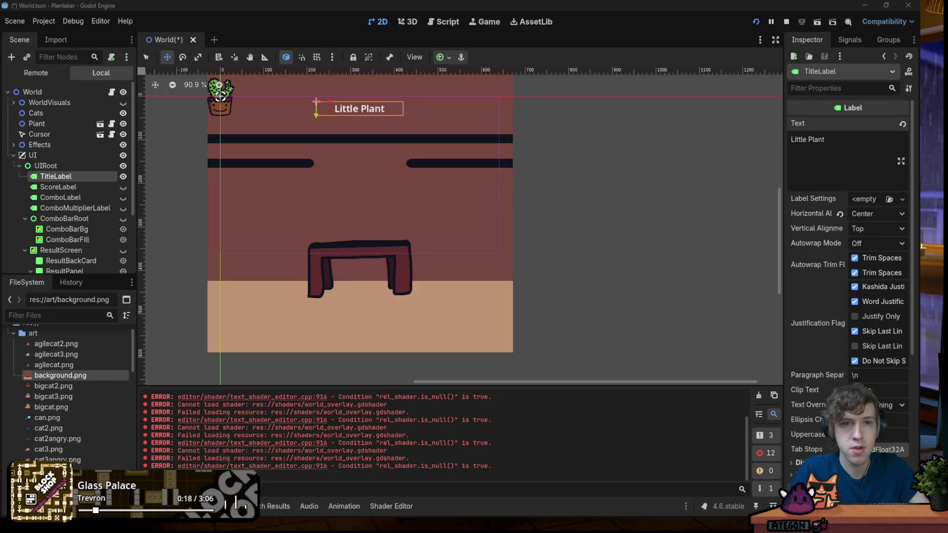
{"action": "left_click", "coordinate": [888, 163]}
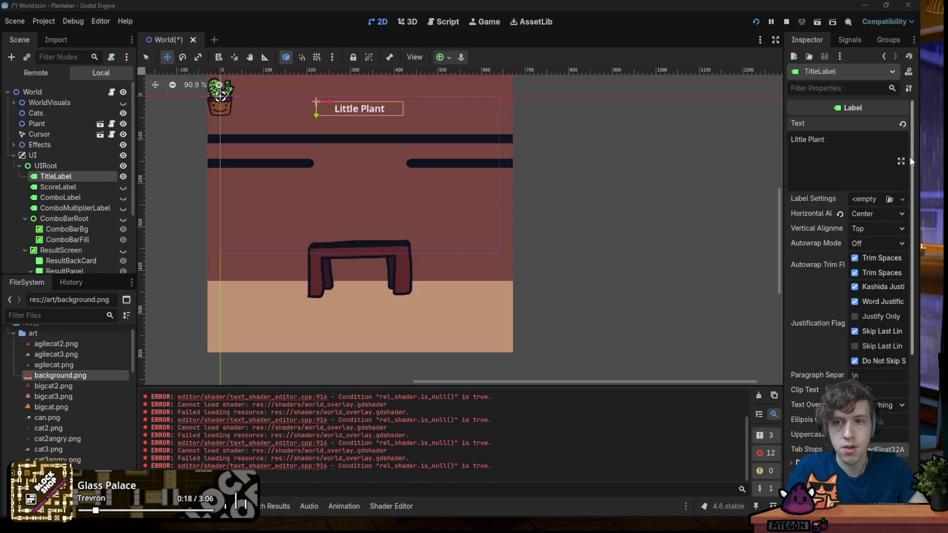
{"action": "type", "text": " Care"}
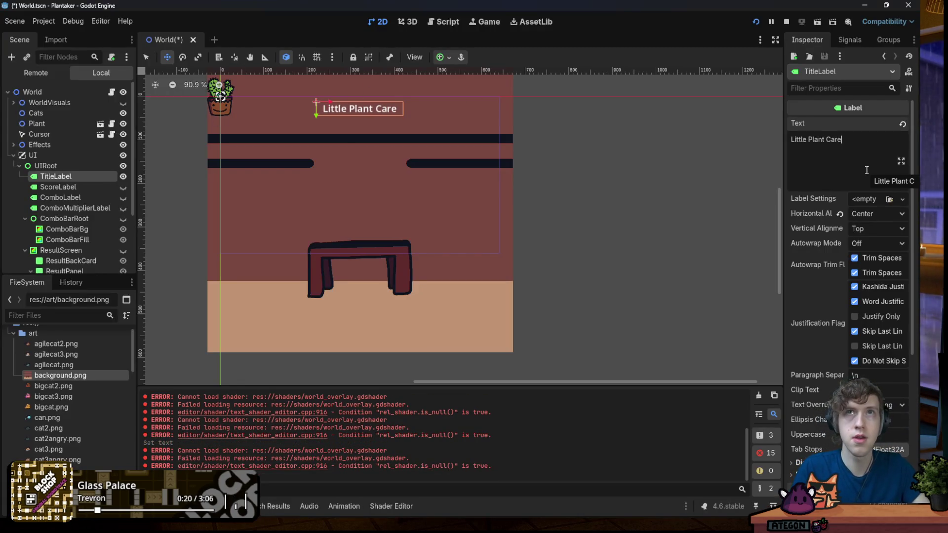
{"action": "key", "text": "ctrl+s"}
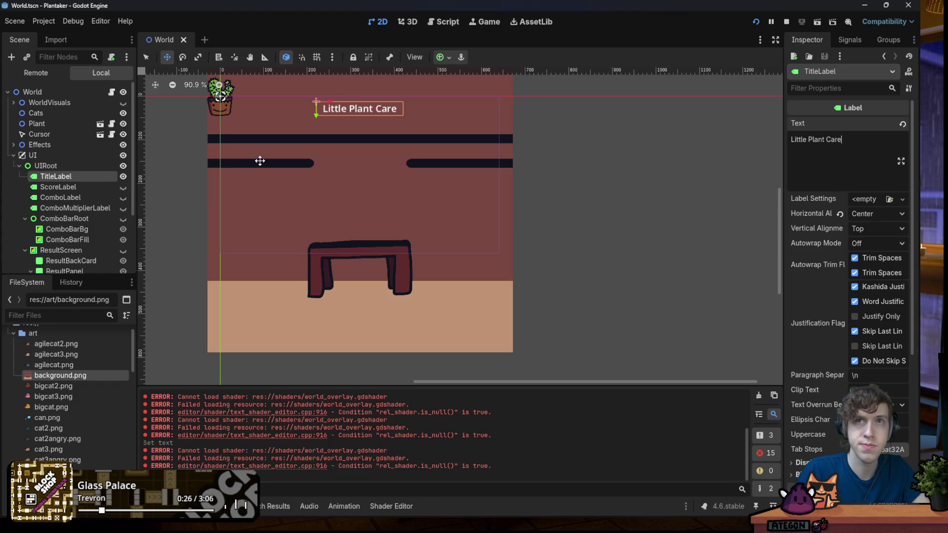
Enable the TitleLabel's Outline Size constant override and save the scene
{"action": "left_click", "coordinate": [57, 187]}
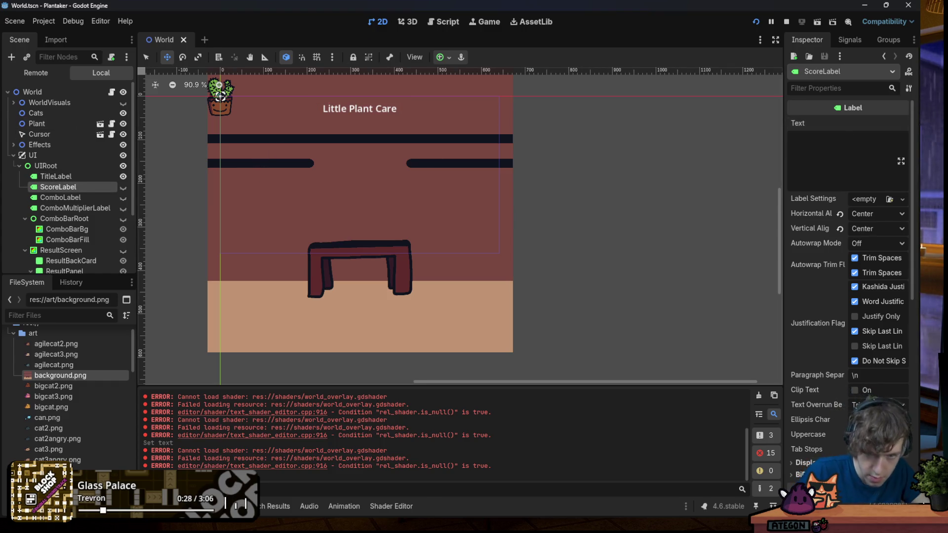
{"action": "scroll", "coordinate": [822, 396], "scroll_direction": "down", "scroll_amount": 5}
{"action": "scroll", "coordinate": [821, 397], "scroll_direction": "down", "scroll_amount": 4}
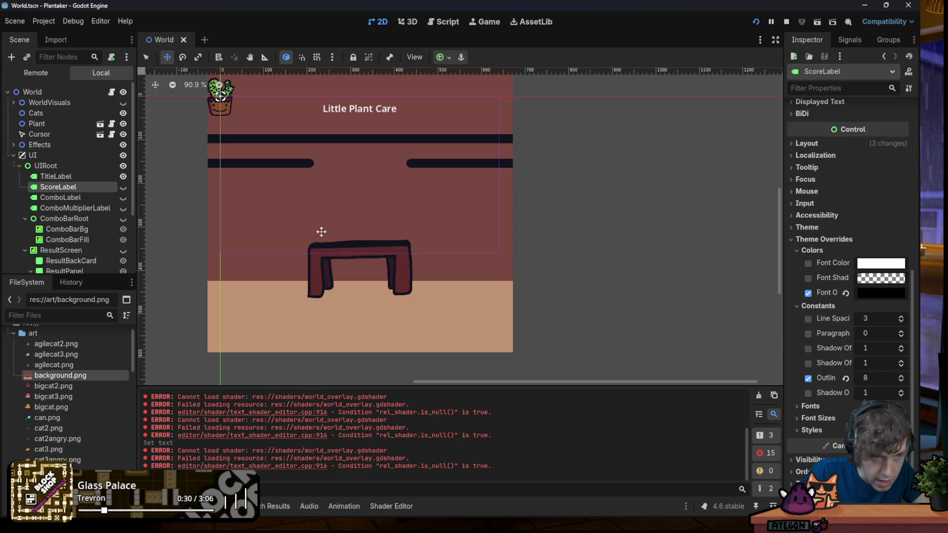
{"action": "left_click", "coordinate": [55, 177]}
{"action": "scroll", "coordinate": [839, 375], "scroll_direction": "down", "scroll_amount": 5}
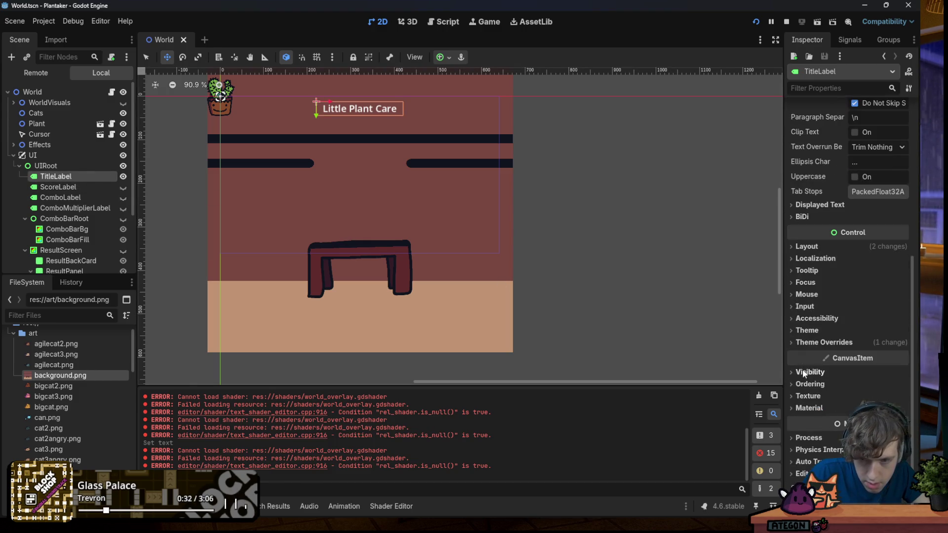
{"action": "left_click", "coordinate": [822, 376]}
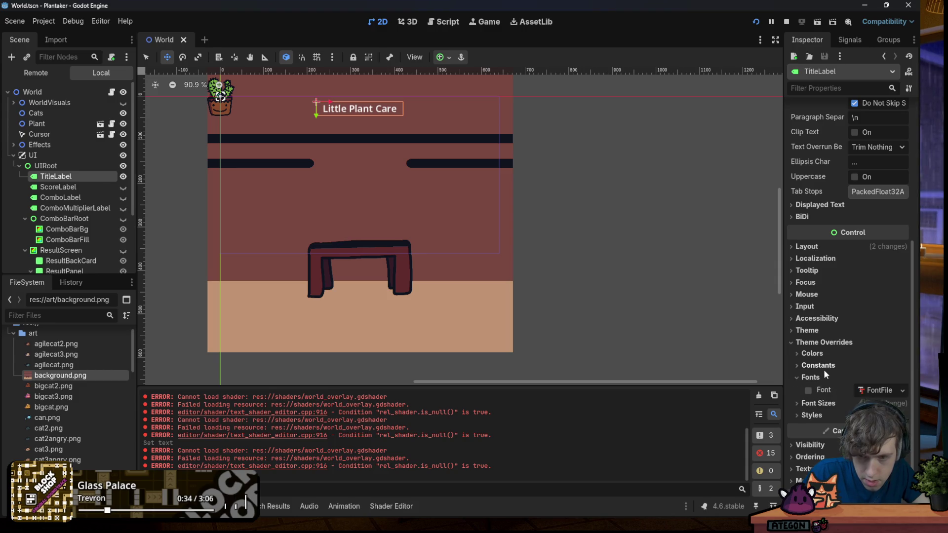
{"action": "left_click", "coordinate": [818, 365]}
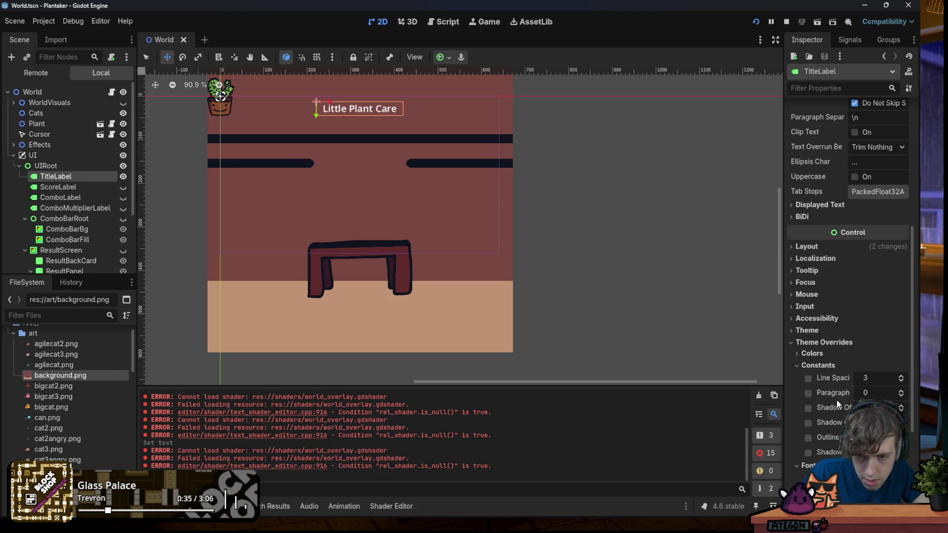
{"action": "left_click", "coordinate": [808, 438]}
{"action": "key", "text": "Return"}
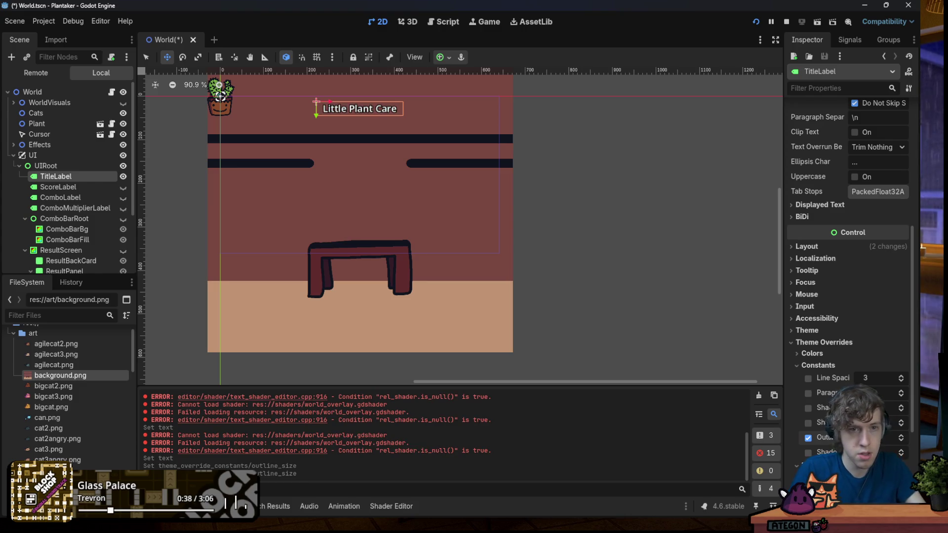
{"action": "key", "text": "ctrl+s"}
Drag the title label about 88 px lower and save the scene
{"action": "scroll", "coordinate": [369, 105], "scroll_direction": "up", "scroll_amount": 3}
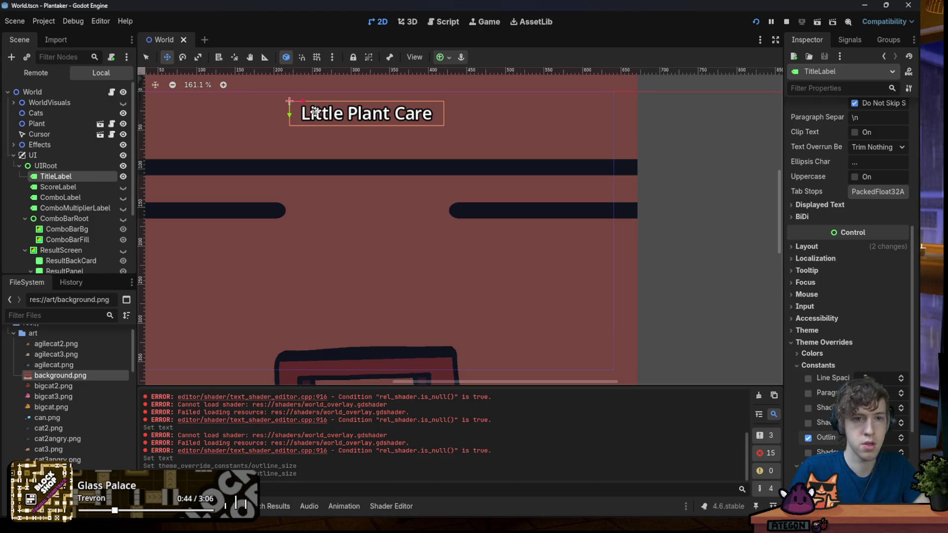
{"action": "left_click_drag", "start_coordinate": [314, 113], "coordinate": [314, 162]}
{"action": "key", "text": "ctrl+s"}
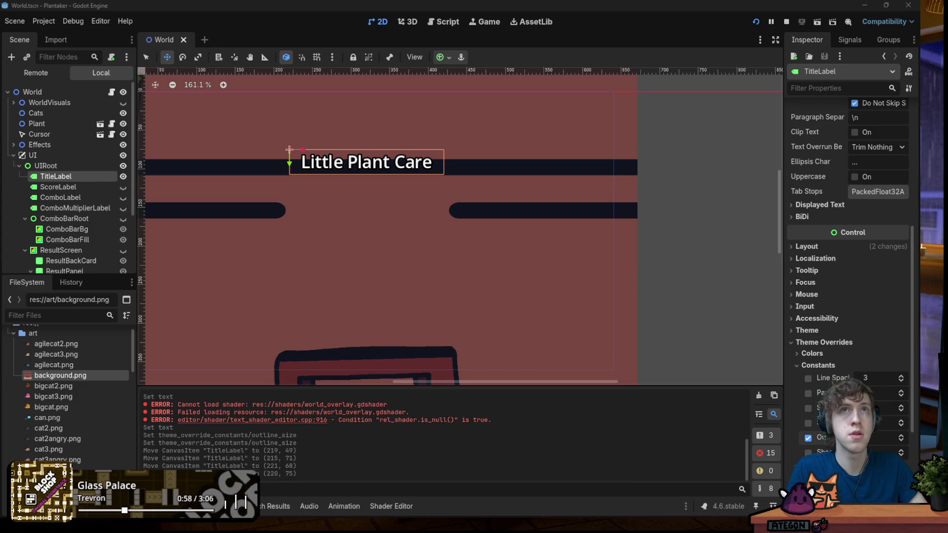
{"action": "key", "text": "alt+Tab"}
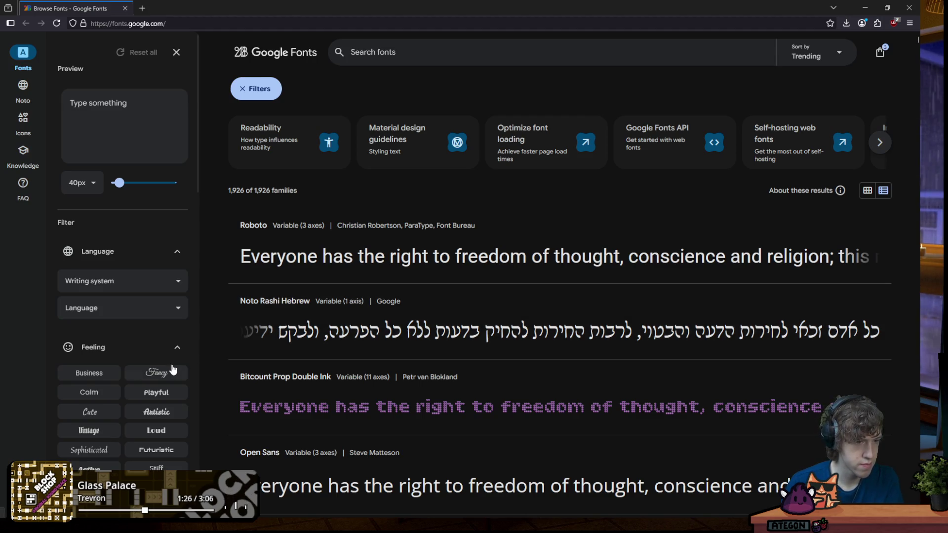
Try the Artistic feeling filter and a 'cat' font search, then clear both
{"action": "scroll", "coordinate": [170, 368], "scroll_direction": "down", "scroll_amount": 3}
{"action": "left_click", "coordinate": [166, 295]}
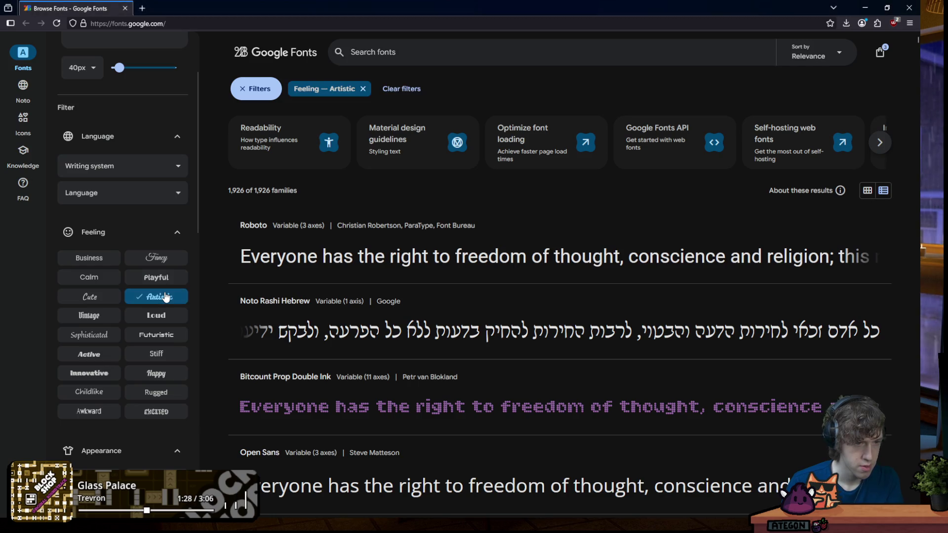
{"action": "scroll", "coordinate": [390, 299], "scroll_direction": "down", "scroll_amount": 3}
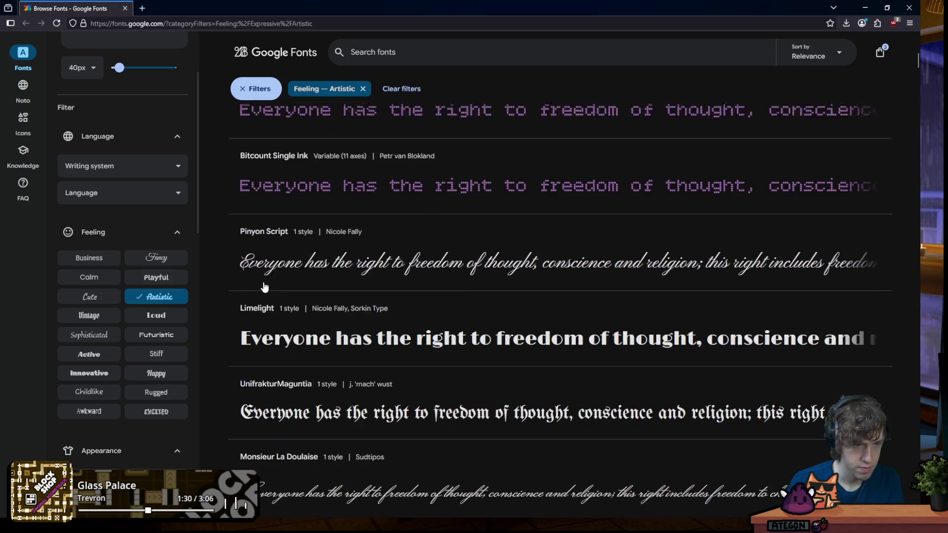
{"action": "left_click", "coordinate": [157, 296]}
{"action": "scroll", "coordinate": [158, 226], "scroll_direction": "up", "scroll_amount": 1}
{"action": "scroll", "coordinate": [158, 226], "scroll_direction": "up", "scroll_amount": 2}
{"action": "left_click", "coordinate": [132, 131]}
{"action": "type", "text": "cat"}
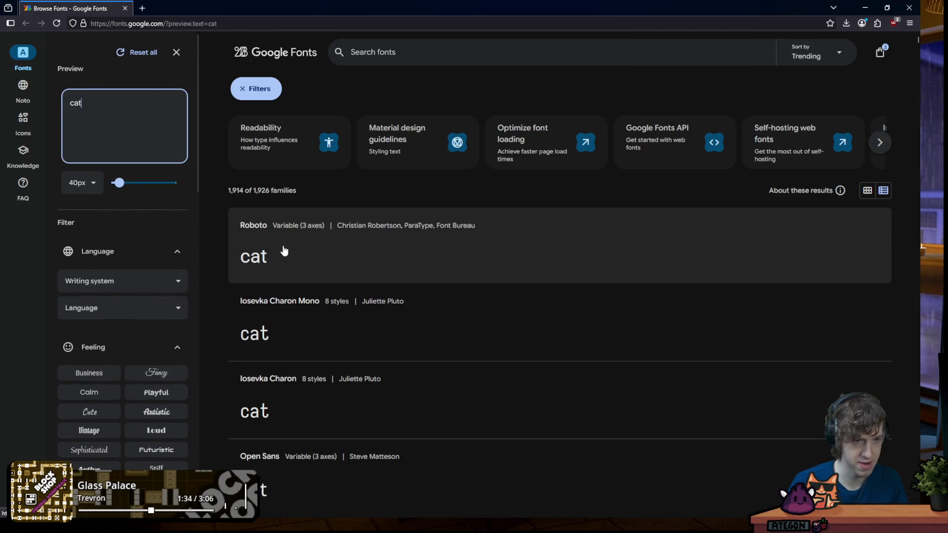
{"action": "key", "text": "ctrl+x"}
{"action": "left_click", "coordinate": [371, 52]}
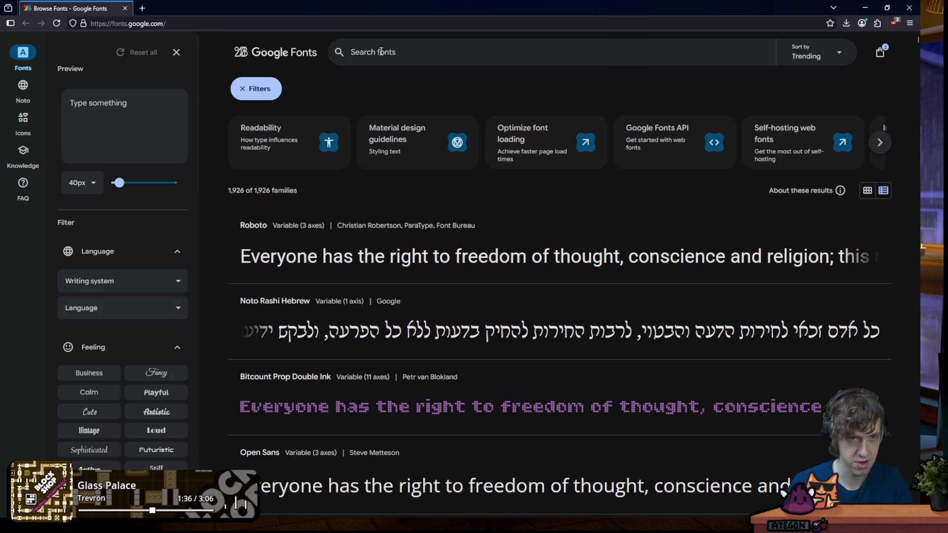
{"action": "key", "text": "ctrl+v"}
{"action": "key", "text": "Return"}
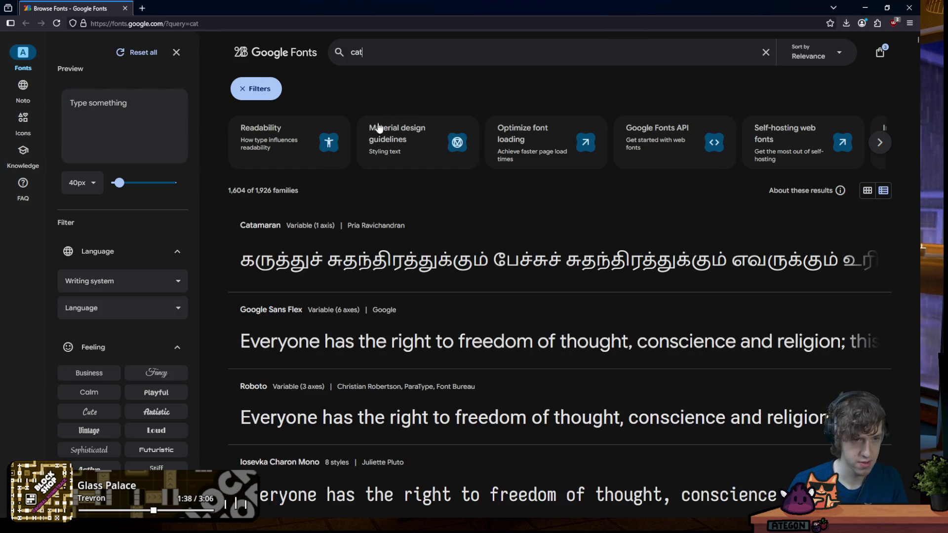
{"action": "scroll", "coordinate": [383, 227], "scroll_direction": "down", "scroll_amount": 4}
{"action": "scroll", "coordinate": [380, 221], "scroll_direction": "up", "scroll_amount": 4}
{"action": "left_click", "coordinate": [378, 53]}
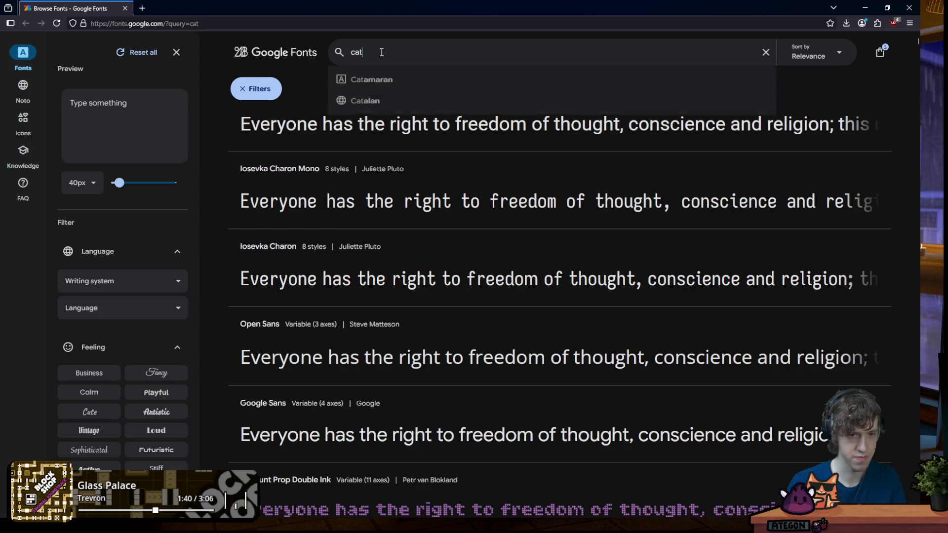
{"action": "key", "text": "ctrl+a"}
{"action": "key", "text": "BackSpace"}
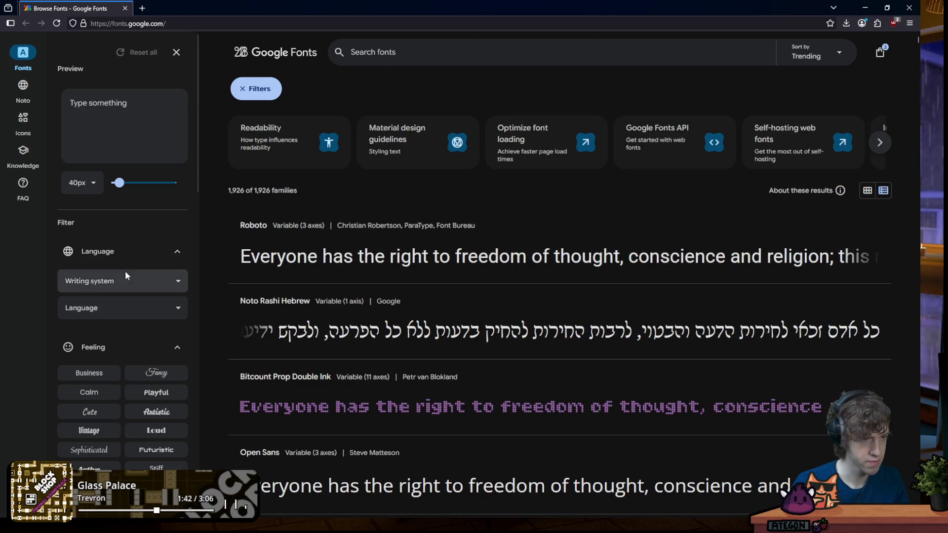
Filter the font list to the Latin writing system and the English language
{"action": "left_click", "coordinate": [123, 280]}
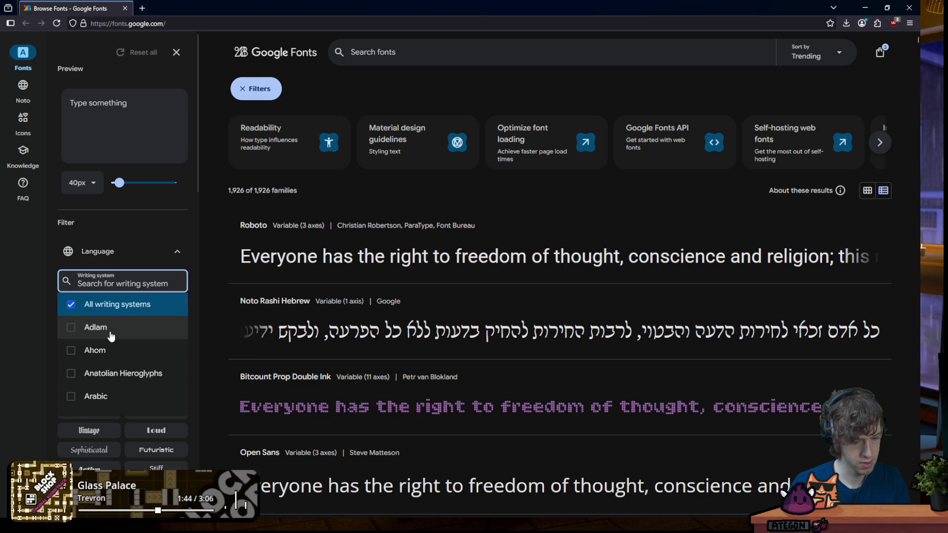
{"action": "type", "text": "e"}
{"action": "key", "text": "BackSpace"}
{"action": "type", "text": "Latin"}
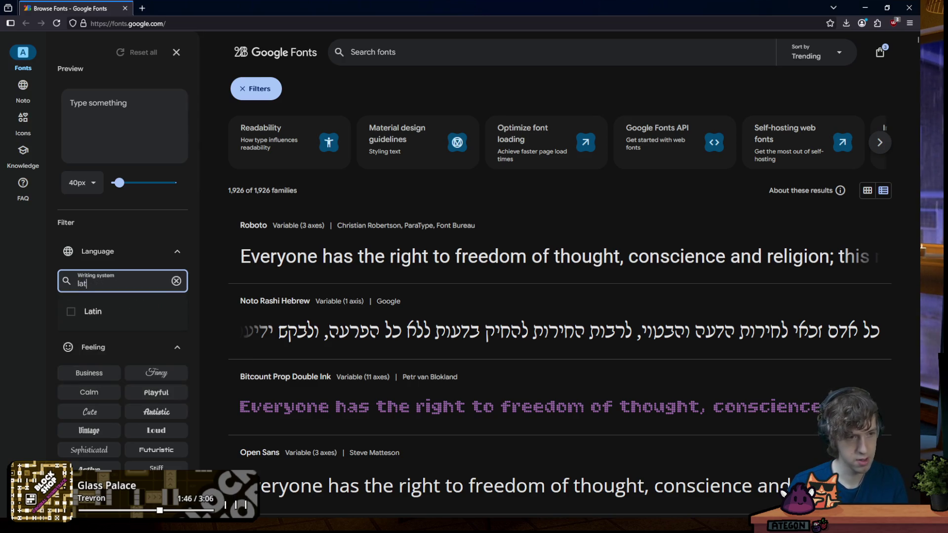
{"action": "left_click", "coordinate": [98, 313]}
{"action": "left_click", "coordinate": [39, 301]}
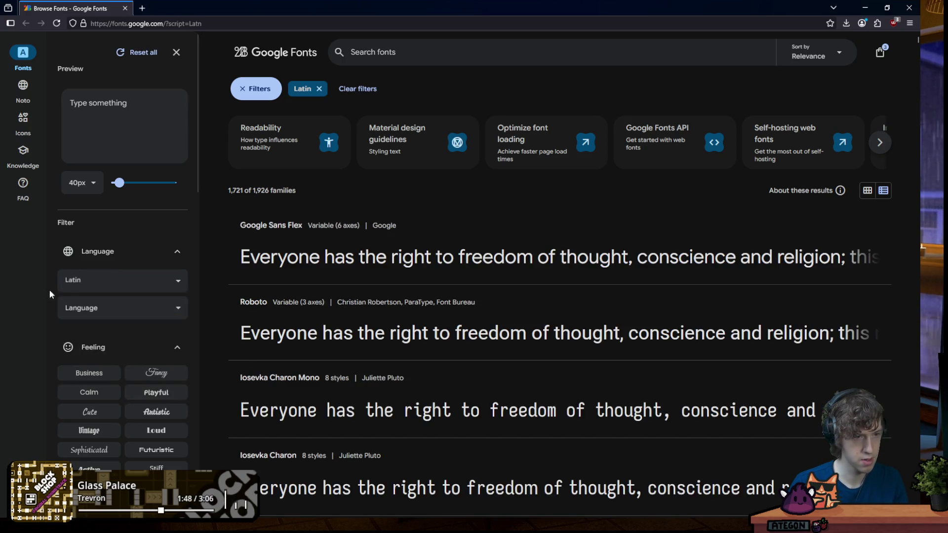
{"action": "left_click", "coordinate": [101, 308]}
{"action": "type", "text": "English"}
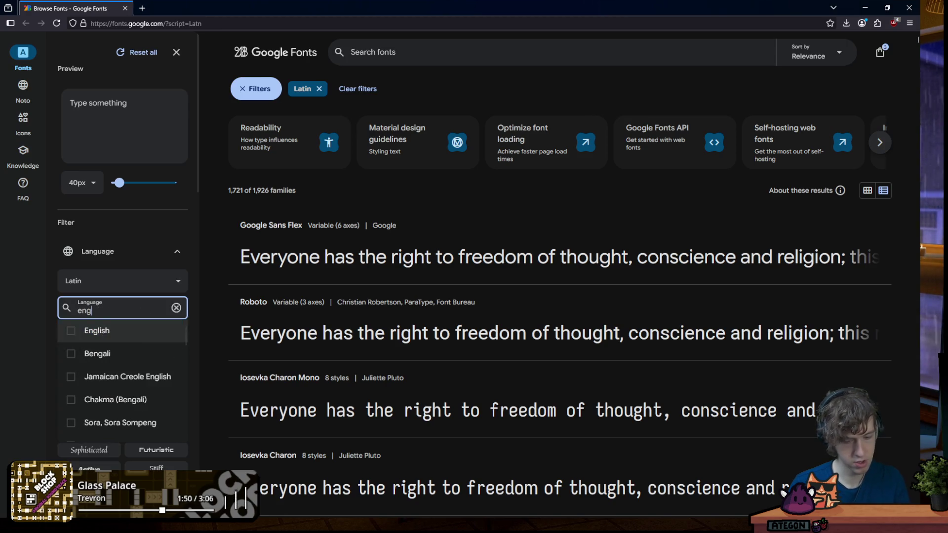
{"action": "left_click", "coordinate": [119, 333]}
{"action": "left_click", "coordinate": [54, 266]}
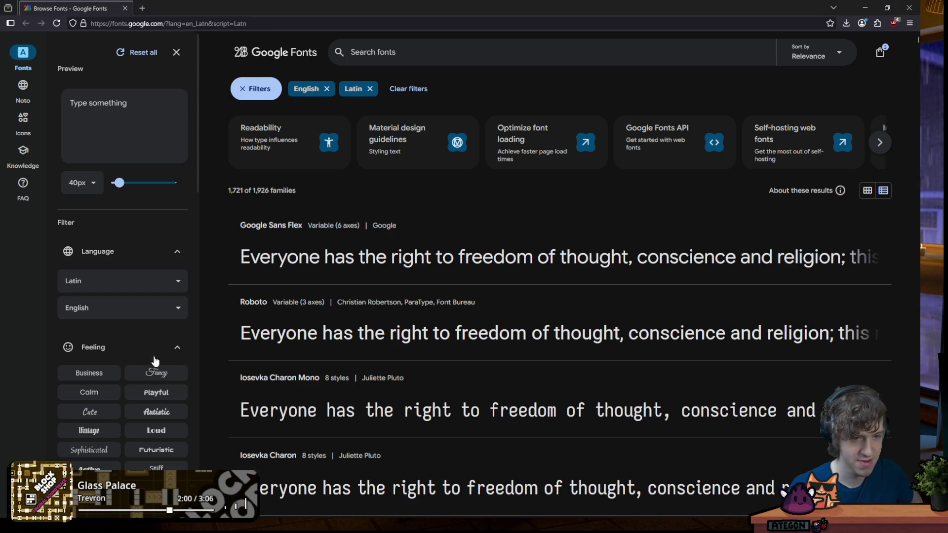
{"action": "scroll", "coordinate": [275, 349], "scroll_direction": "down", "scroll_amount": 15}
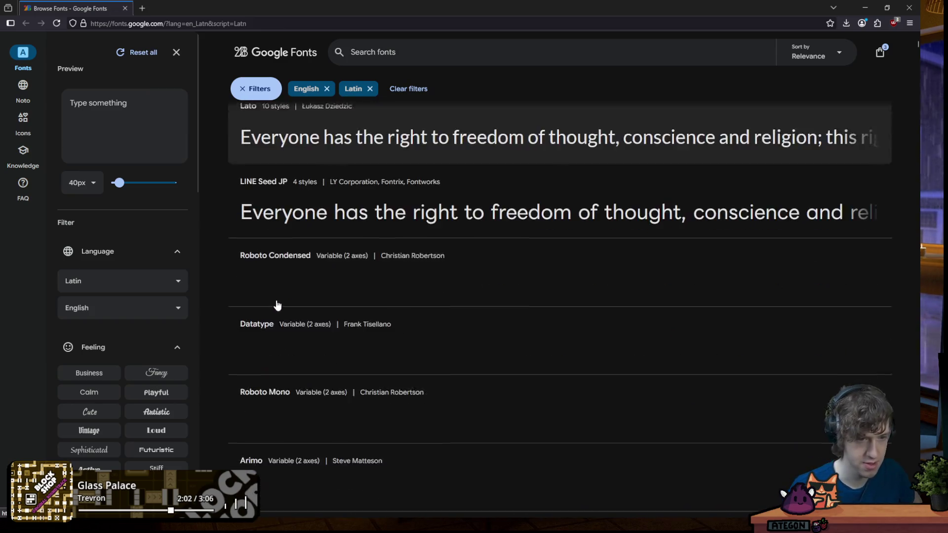
{"action": "scroll", "coordinate": [123, 326], "scroll_direction": "down", "scroll_amount": 3}
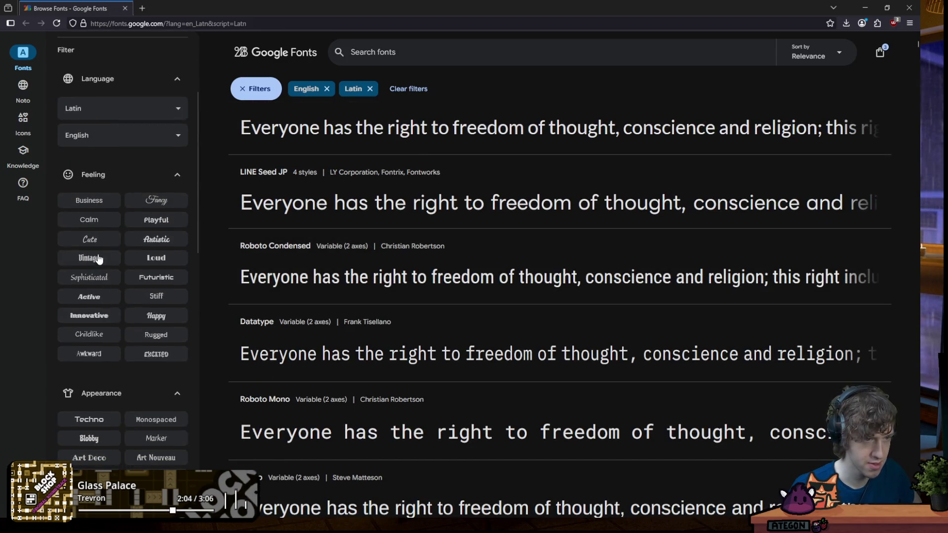
{"action": "left_click", "coordinate": [98, 245]}
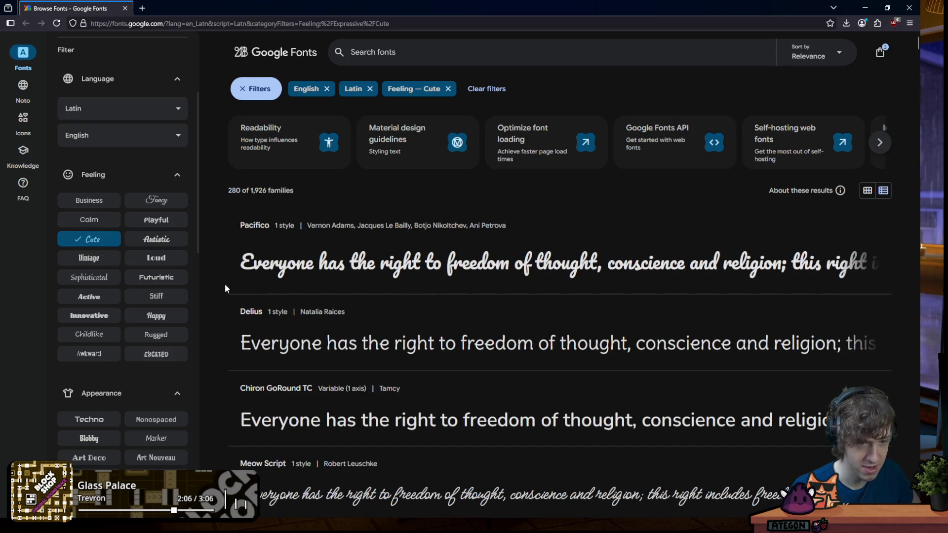
{"action": "scroll", "coordinate": [377, 298], "scroll_direction": "down", "scroll_amount": 1}
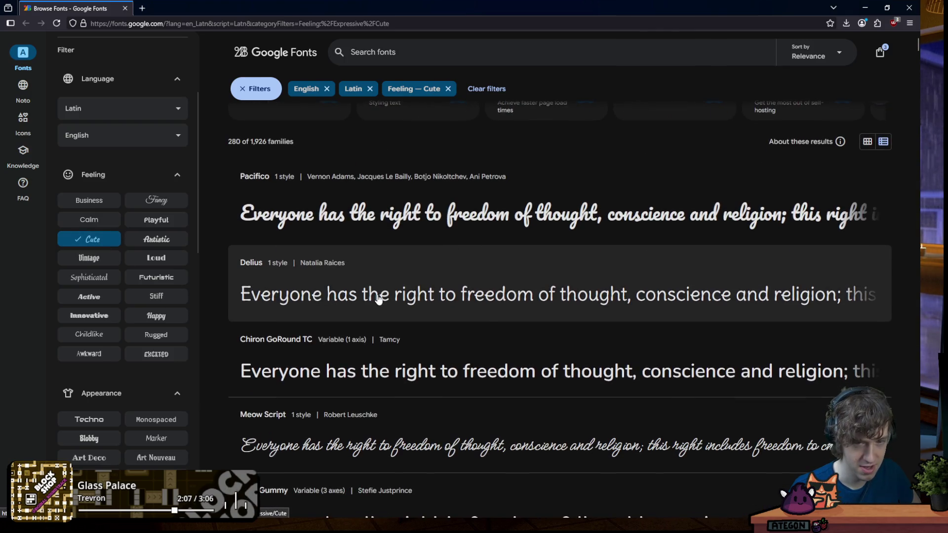
{"action": "left_click", "coordinate": [575, 299]}
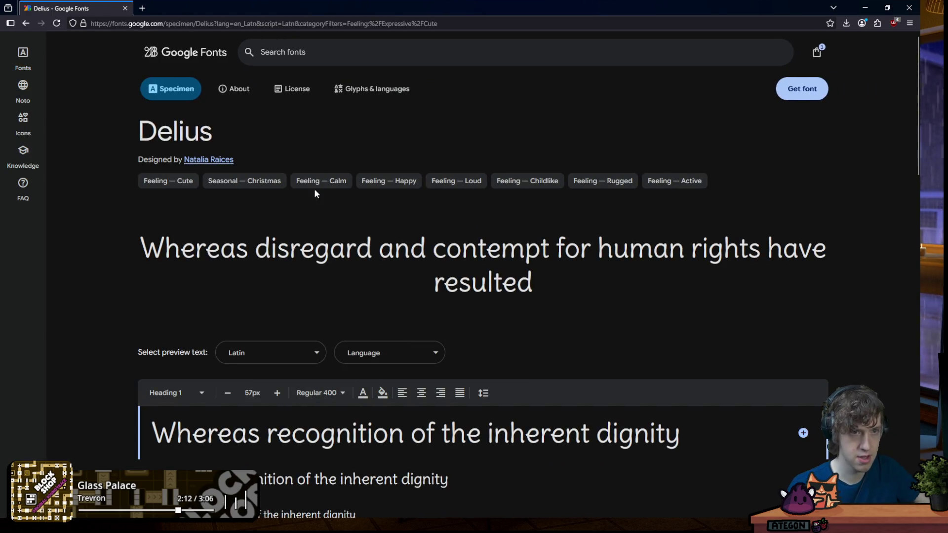
{"action": "scroll", "coordinate": [296, 241], "scroll_direction": "down", "scroll_amount": 5}
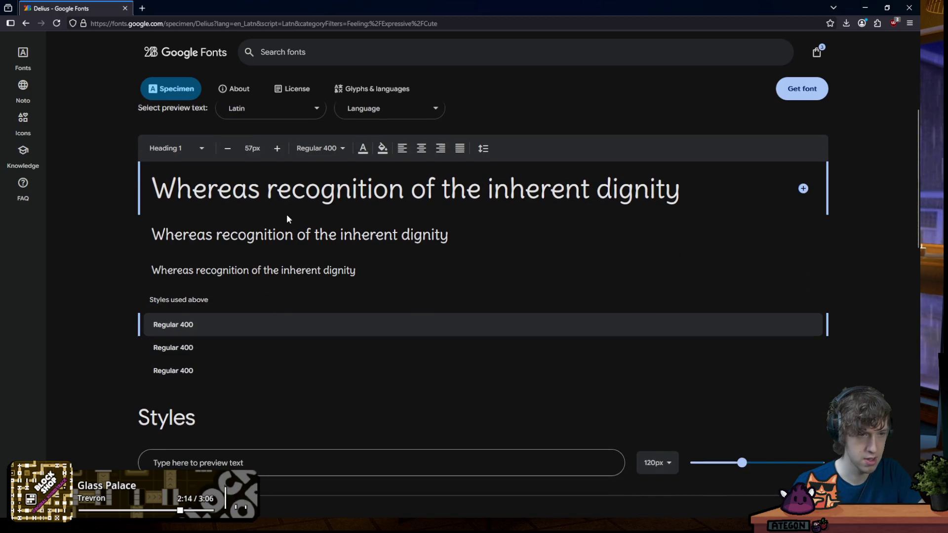
{"action": "scroll", "coordinate": [288, 219], "scroll_direction": "up", "scroll_amount": 3}
{"action": "left_click", "coordinate": [26, 24]}
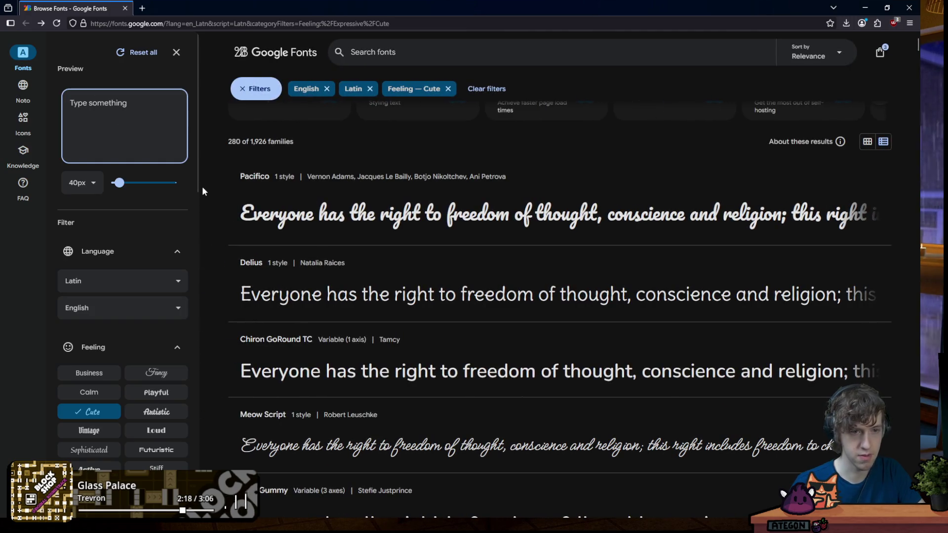
{"action": "type", "text": "Little Plant Care"}
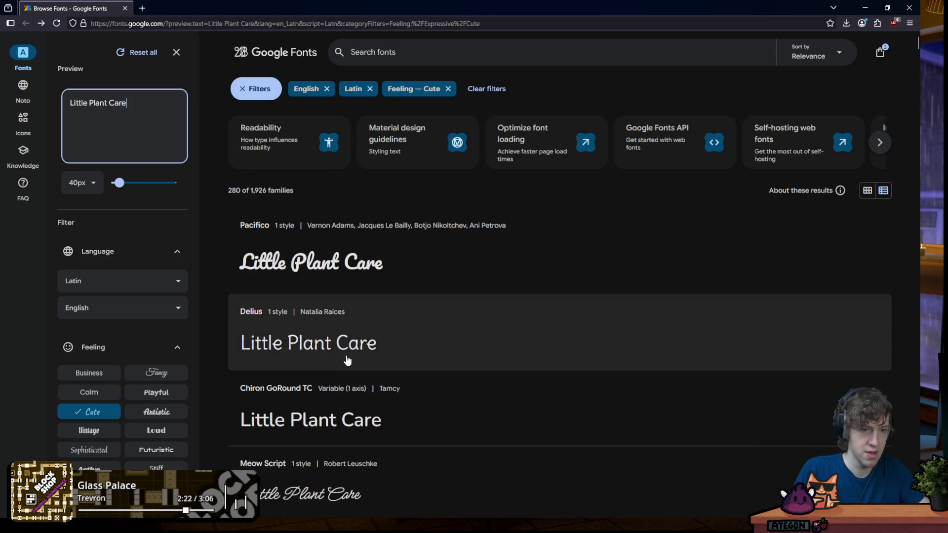
Browse the 'Little Plant Care' previews and open Delius Swash Caps in a new tab
{"action": "scroll", "coordinate": [394, 331], "scroll_direction": "down", "scroll_amount": 3}
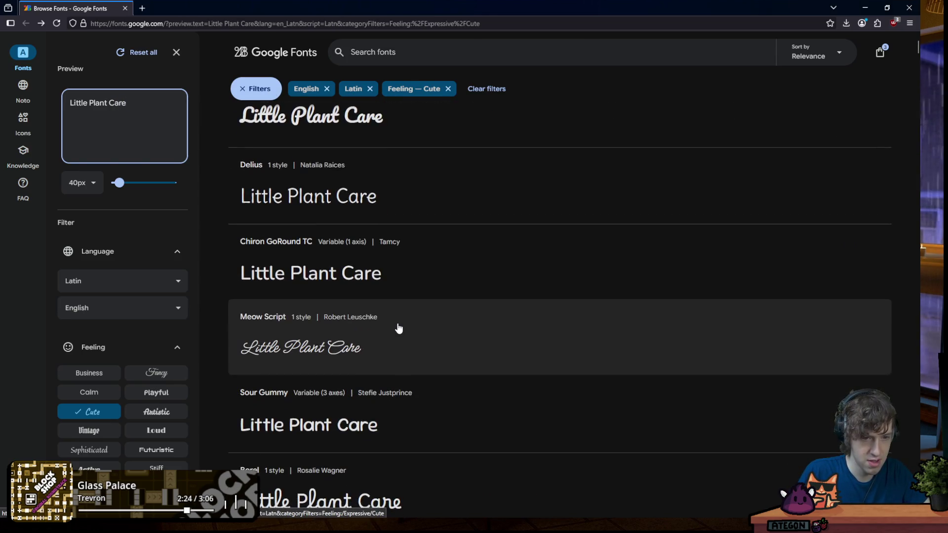
{"action": "scroll", "coordinate": [397, 328], "scroll_direction": "down", "scroll_amount": 4}
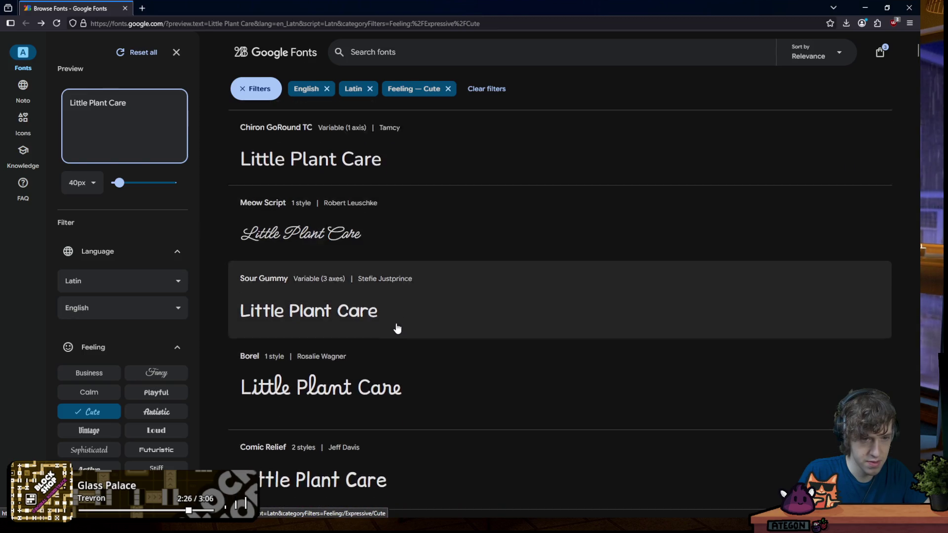
{"action": "scroll", "coordinate": [397, 328], "scroll_direction": "down", "scroll_amount": 2}
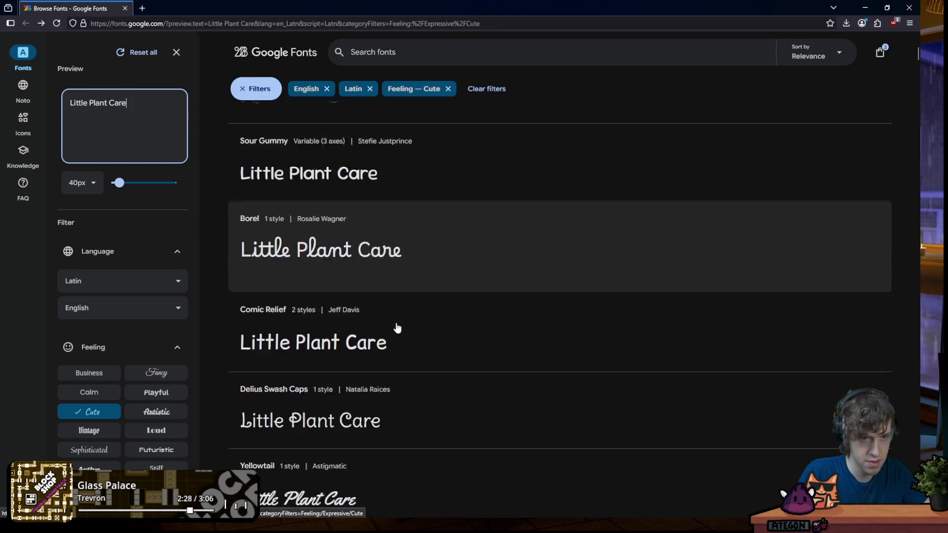
{"action": "scroll", "coordinate": [380, 272], "scroll_direction": "up", "scroll_amount": 1}
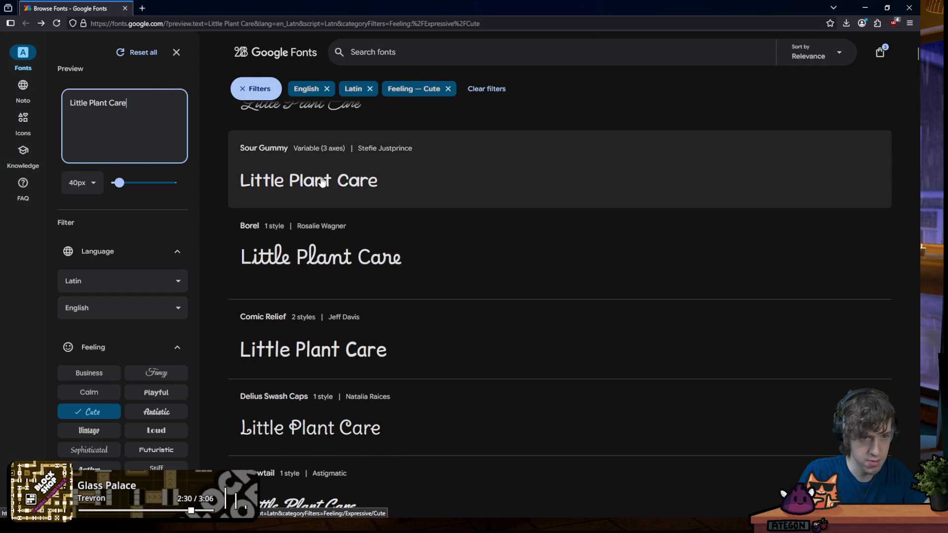
{"action": "scroll", "coordinate": [409, 222], "scroll_direction": "down", "scroll_amount": 1}
{"action": "scroll", "coordinate": [412, 224], "scroll_direction": "down", "scroll_amount": 2}
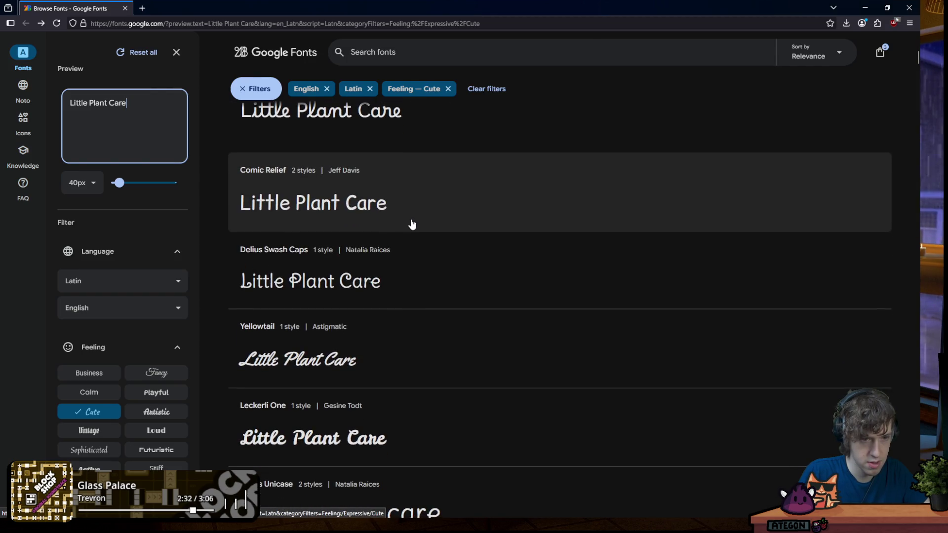
{"action": "scroll", "coordinate": [412, 224], "scroll_direction": "down", "scroll_amount": 2}
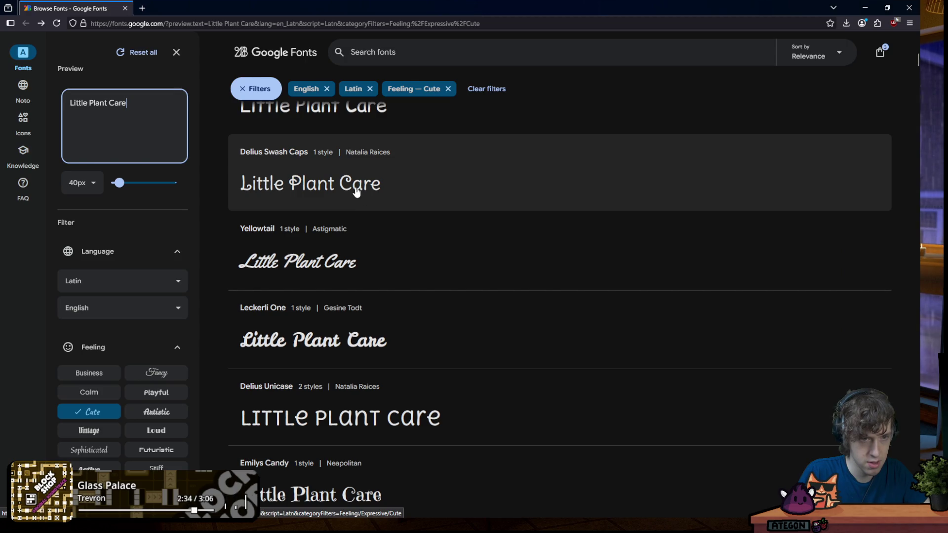
{"action": "middle_click", "coordinate": [356, 192]}
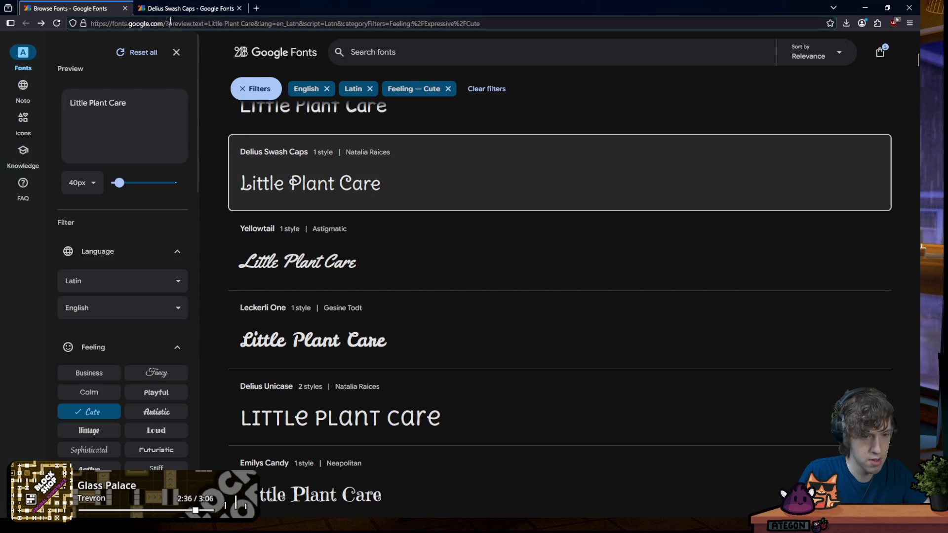
{"action": "scroll", "coordinate": [402, 419], "scroll_direction": "down", "scroll_amount": 4}
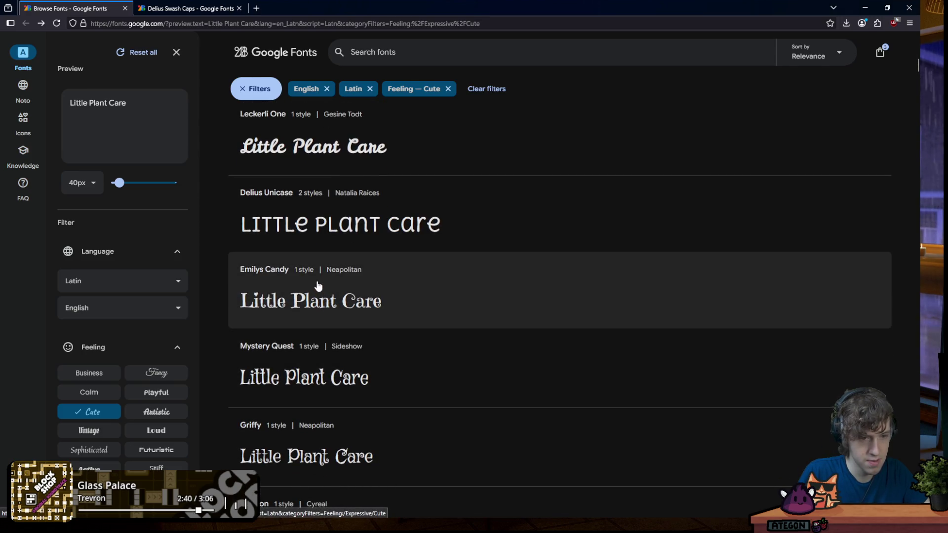
{"action": "left_click", "coordinate": [185, 9]}
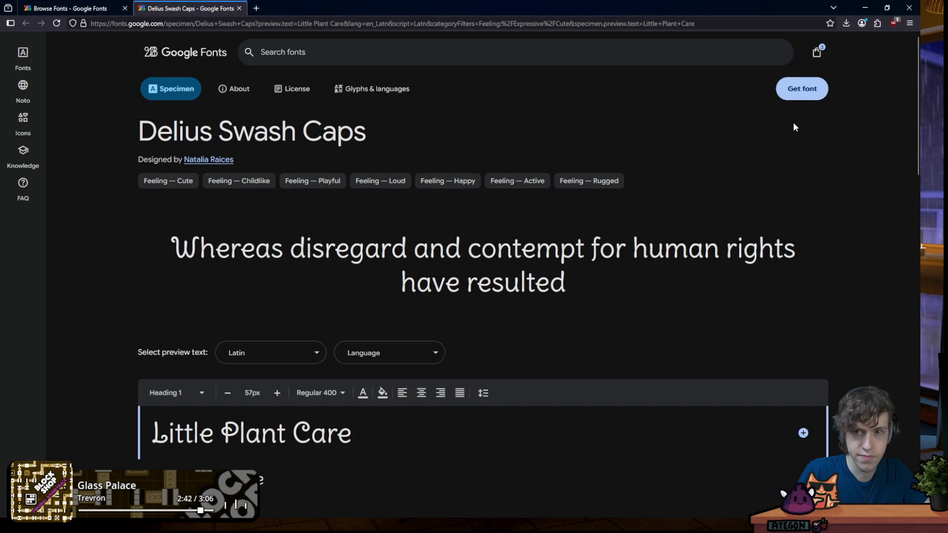
Add Delius Swash Caps to the selection, download its zip, and open Delius_Swash_Caps.zip
{"action": "left_click", "coordinate": [789, 95]}
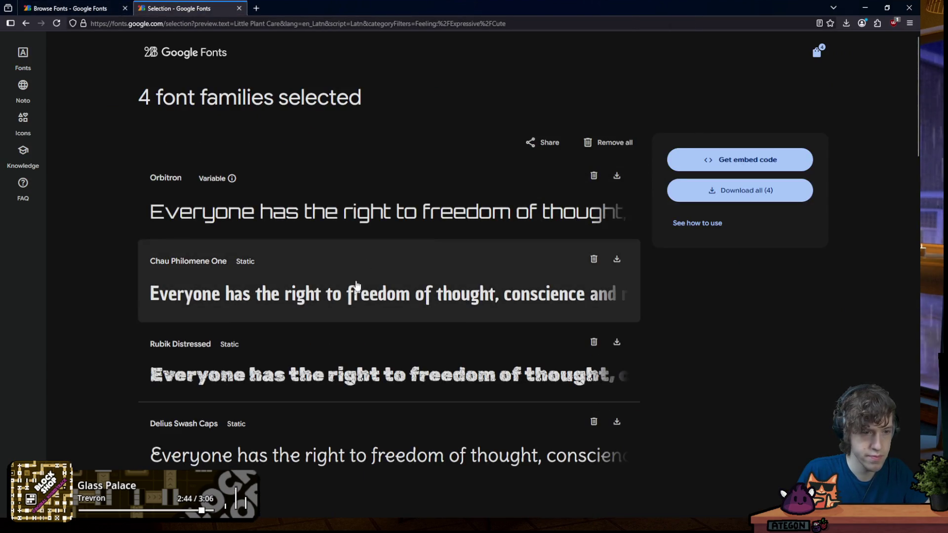
{"action": "left_click", "coordinate": [617, 422]}
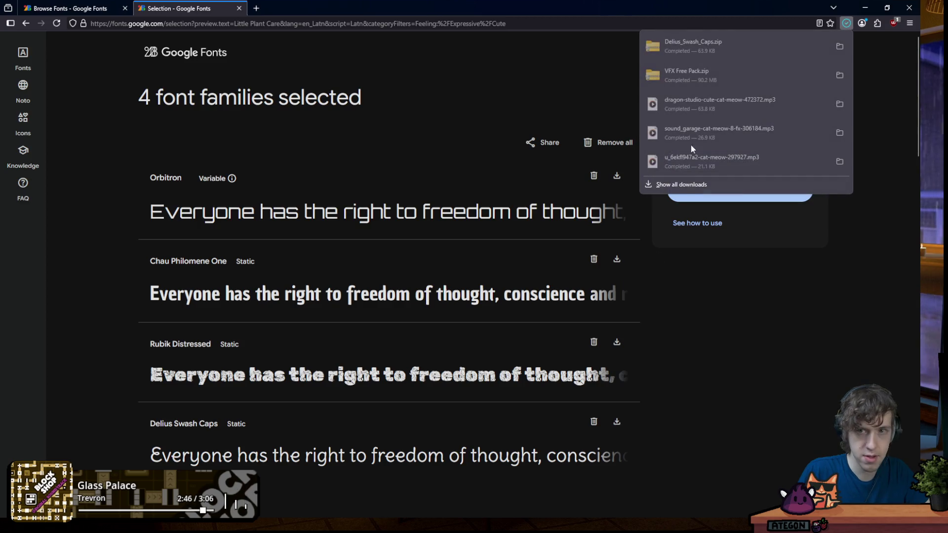
{"action": "left_click", "coordinate": [658, 43]}
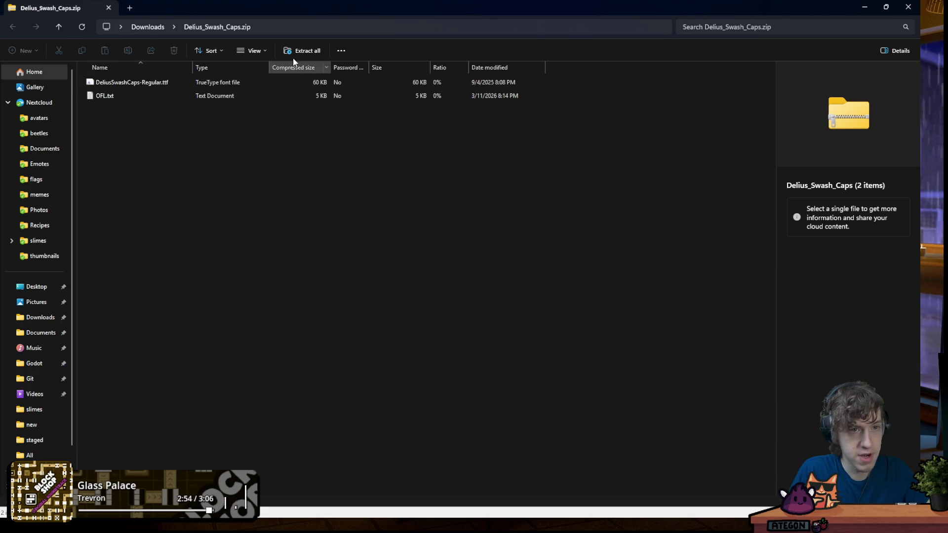
Extract the Delius Swash Caps zip, close the archive window, and return to Google Fonts
{"action": "left_click", "coordinate": [546, 356]}
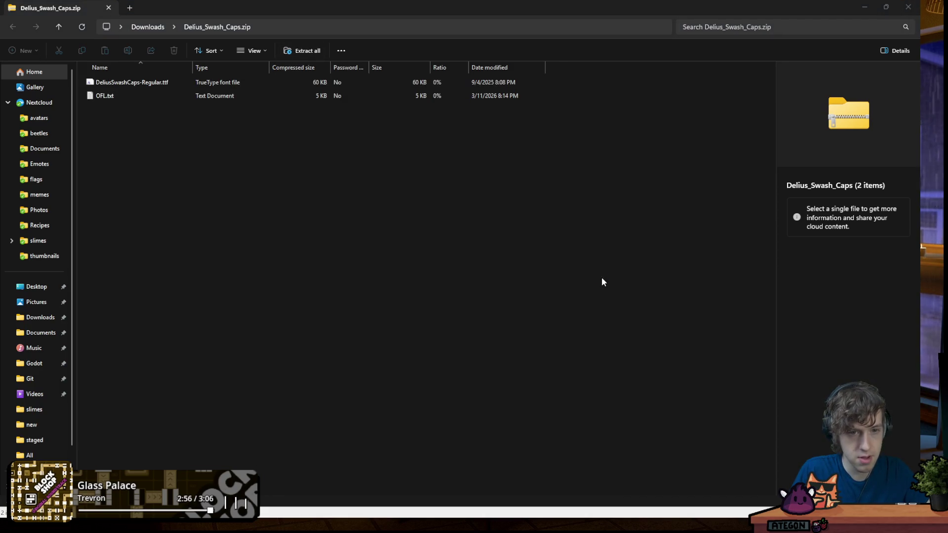
{"action": "mouse_move", "coordinate": [190, 7]}
{"action": "left_mouse_down"}
{"action": "mouse_move", "coordinate": [200, 130]}
{"action": "mouse_move", "coordinate": [193, 126]}
{"action": "left_mouse_up"}
{"action": "left_click", "coordinate": [908, 7]}
{"action": "left_click", "coordinate": [740, 118]}
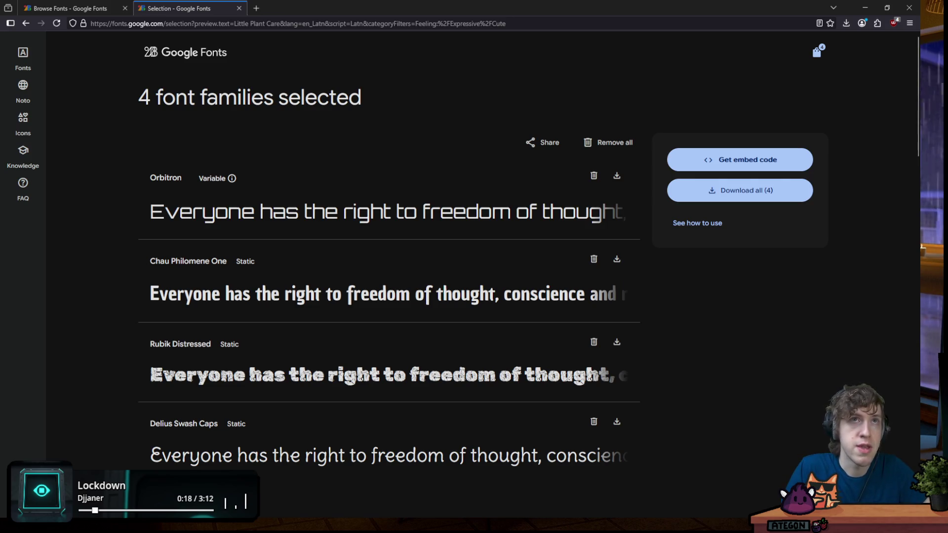
Return to the Google Fonts font list, then switch from Firefox back to the Godot editor
{"action": "left_click", "coordinate": [74, 8]}
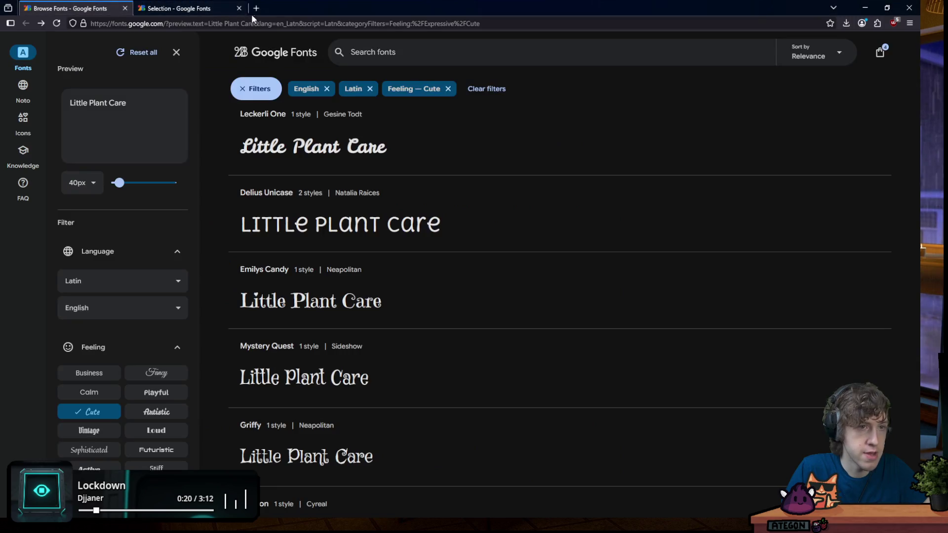
{"action": "key", "text": "alt+Tab"}
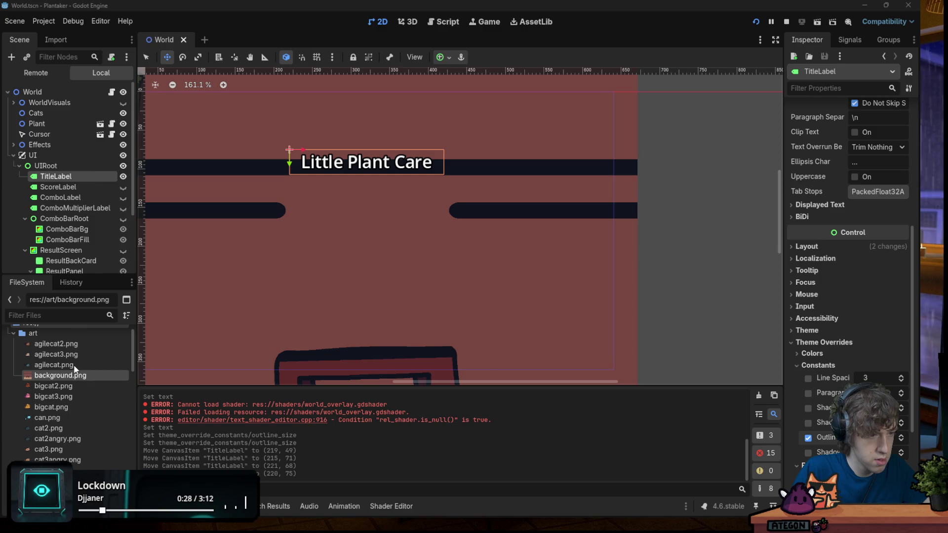
Filter the FileSystem for ttf and move DeliusSwashCaps-Regular.ttf into res://
{"action": "scroll", "coordinate": [75, 369], "scroll_direction": "up", "scroll_amount": 3}
{"action": "left_click", "coordinate": [48, 314]}
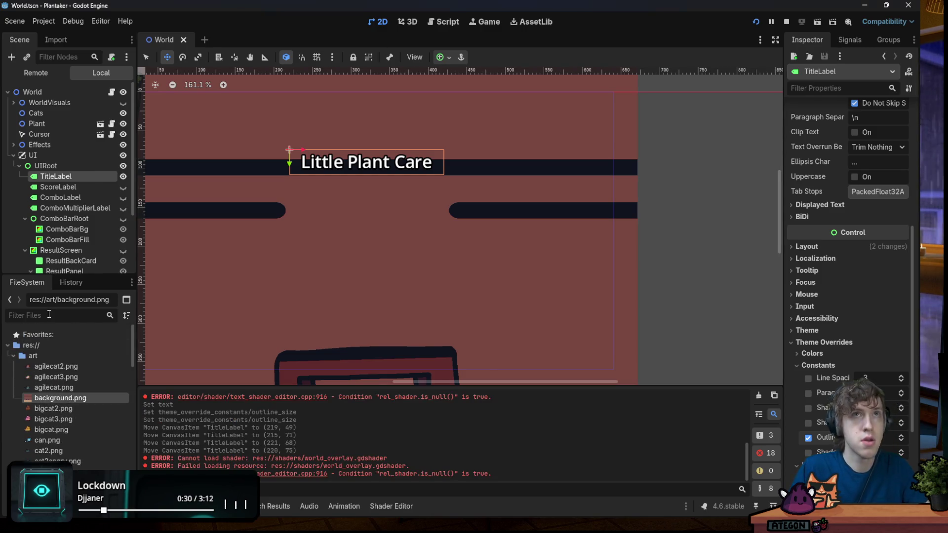
{"action": "type", "text": "ttf"}
{"action": "left_click", "coordinate": [110, 315]}
{"action": "mouse_move", "coordinate": [74, 364]}
{"action": "left_mouse_down"}
{"action": "mouse_move", "coordinate": [20, 417]}
{"action": "mouse_move", "coordinate": [29, 463]}
{"action": "left_mouse_up"}
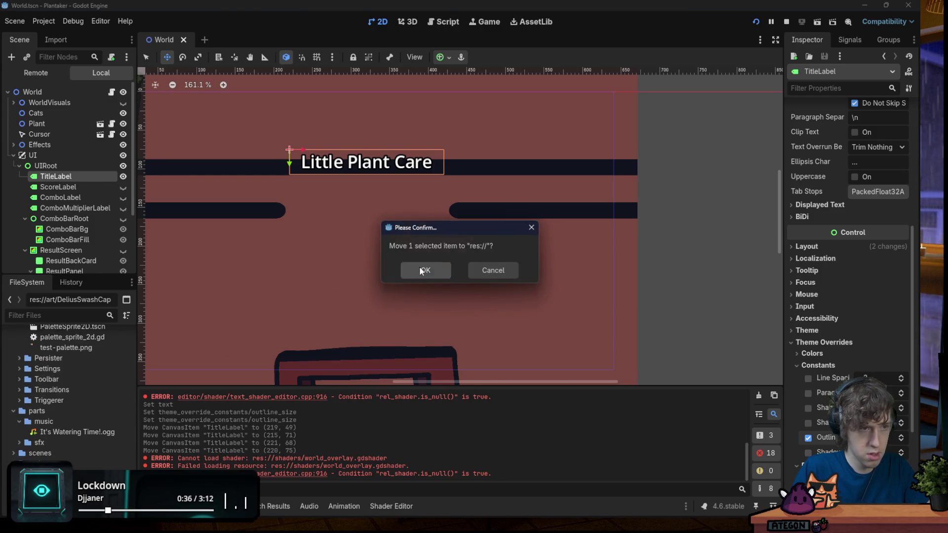
{"action": "left_click", "coordinate": [421, 271]}
Set DeliusSwashCaps-Regular.ttf as the GUI Theme Custom Font in Project Settings
{"action": "left_click", "coordinate": [44, 21]}
{"action": "left_click", "coordinate": [61, 35]}
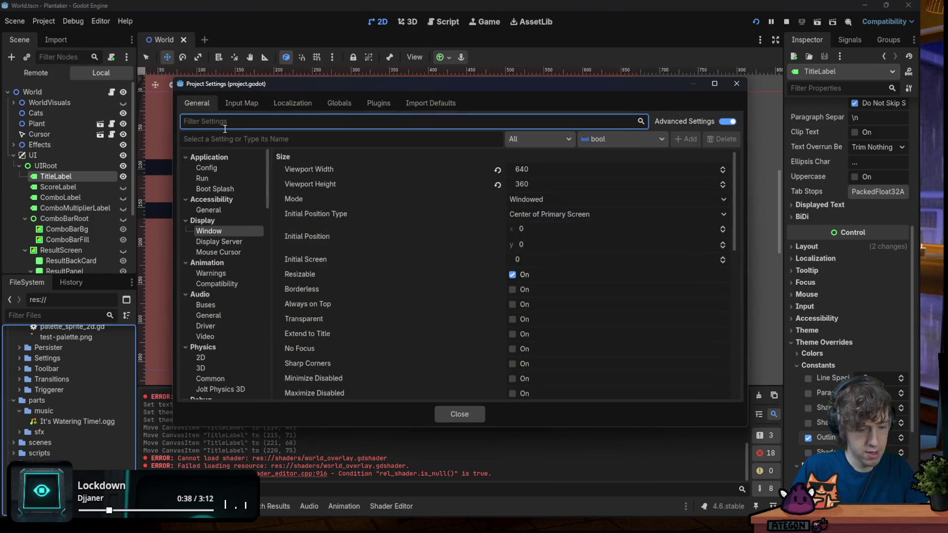
{"action": "type", "text": "font"}
{"action": "left_click", "coordinate": [222, 189]}
{"action": "left_click", "coordinate": [224, 200]}
{"action": "left_click", "coordinate": [230, 208]}
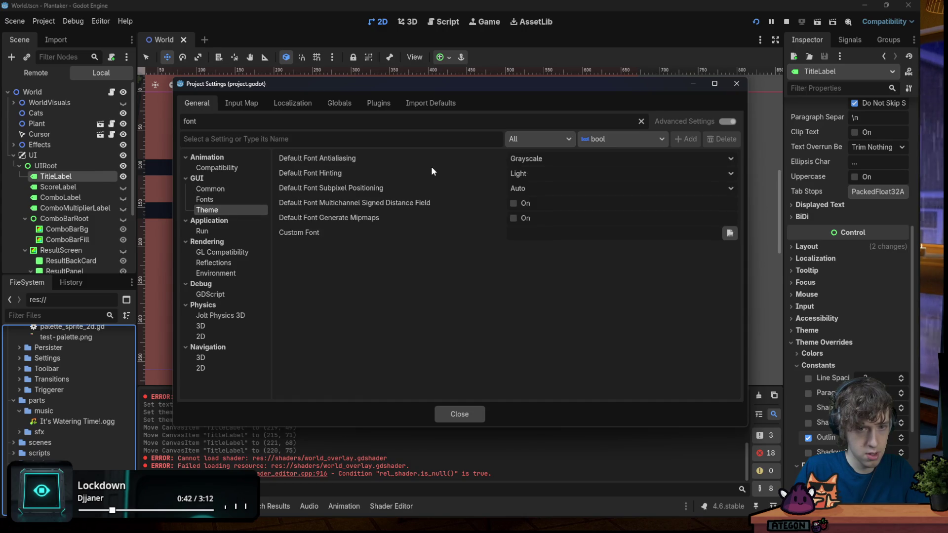
{"action": "left_click", "coordinate": [729, 233]}
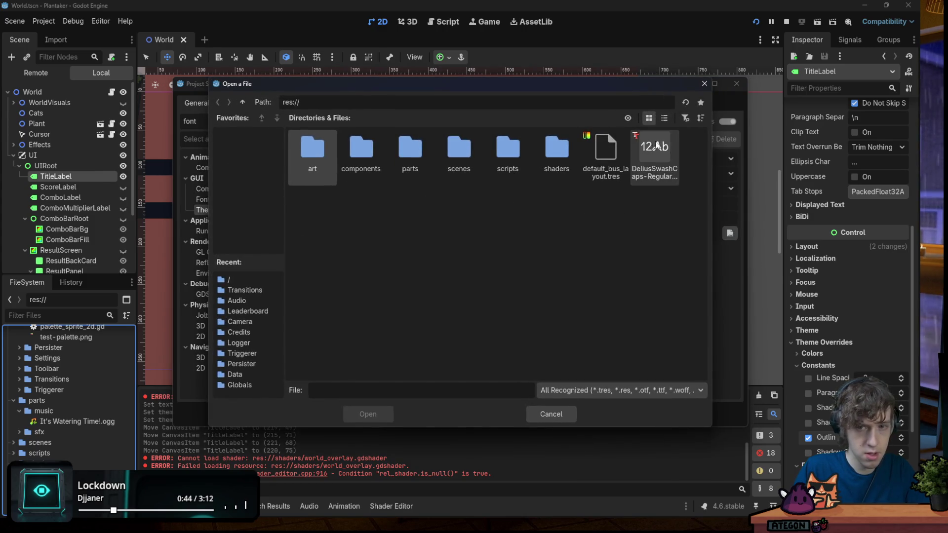
{"action": "double_click", "coordinate": [655, 153]}
Test-run the game, then save the settings and restart the editor
{"action": "key", "text": "F5"}
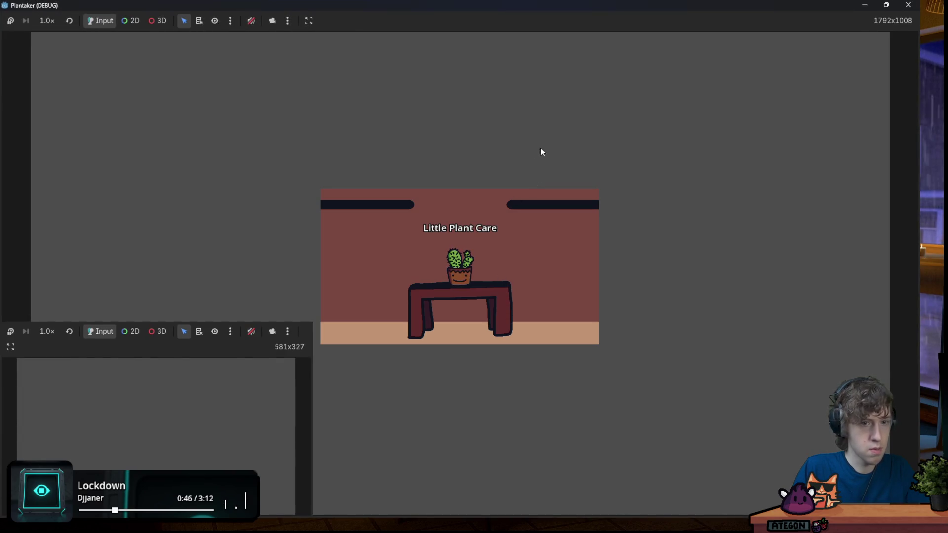
{"action": "left_click", "coordinate": [913, 6]}
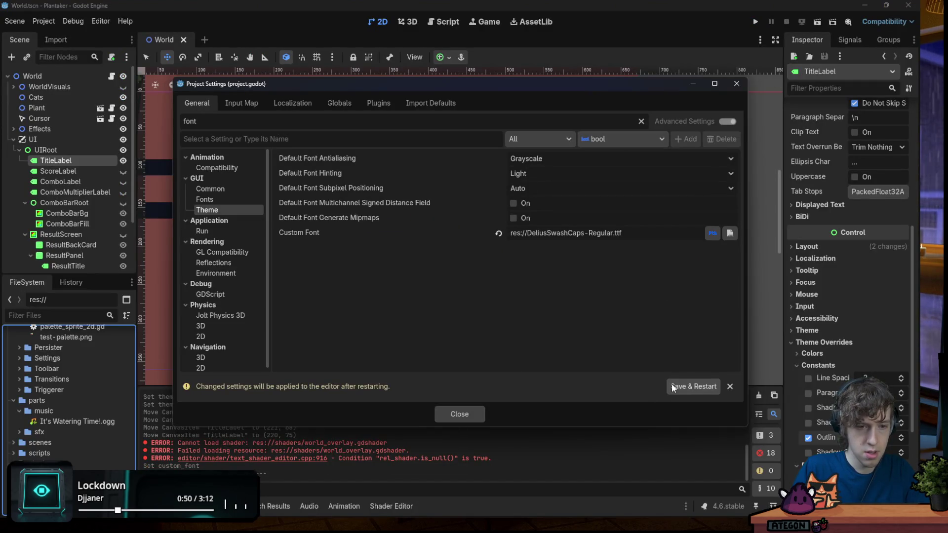
{"action": "left_click", "coordinate": [683, 387]}
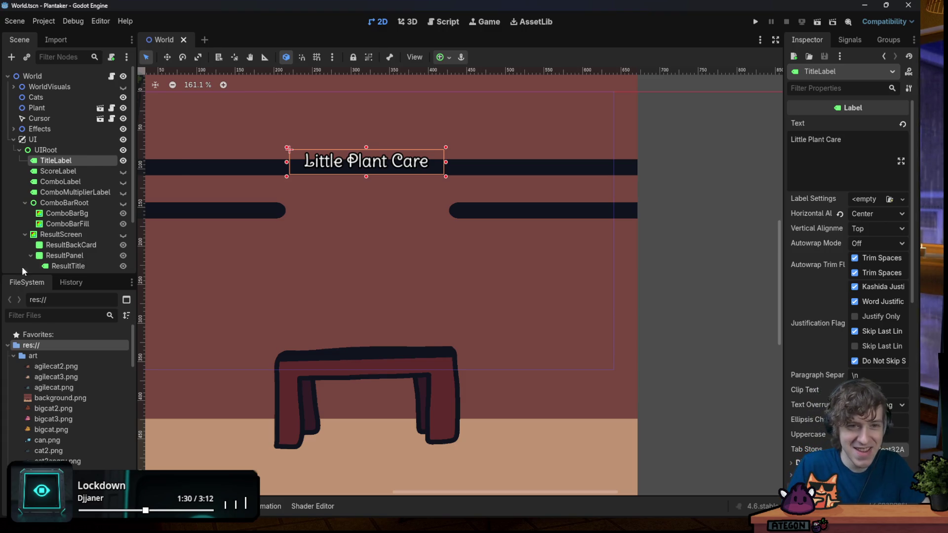
{"action": "left_click", "coordinate": [745, 120]}
{"action": "key", "text": "ctrl+s"}
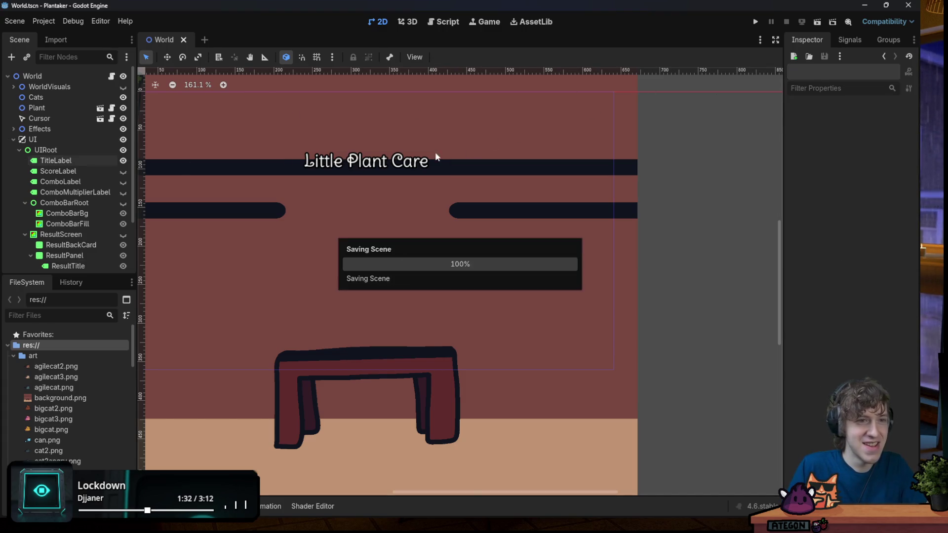
{"action": "left_click", "coordinate": [756, 21]}
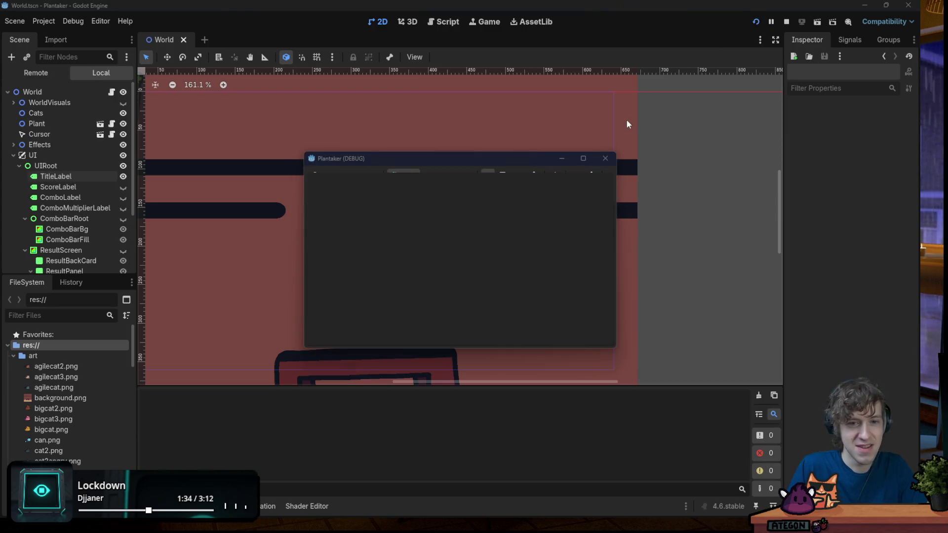
{"action": "double_click", "coordinate": [457, 159]}
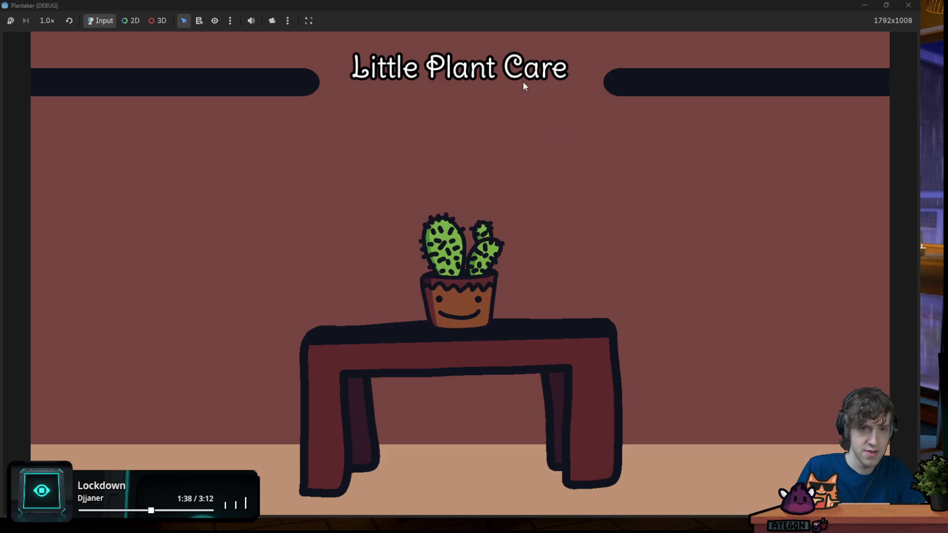
{"action": "double_click", "coordinate": [460, 17]}
{"action": "left_click", "coordinate": [426, 31]}
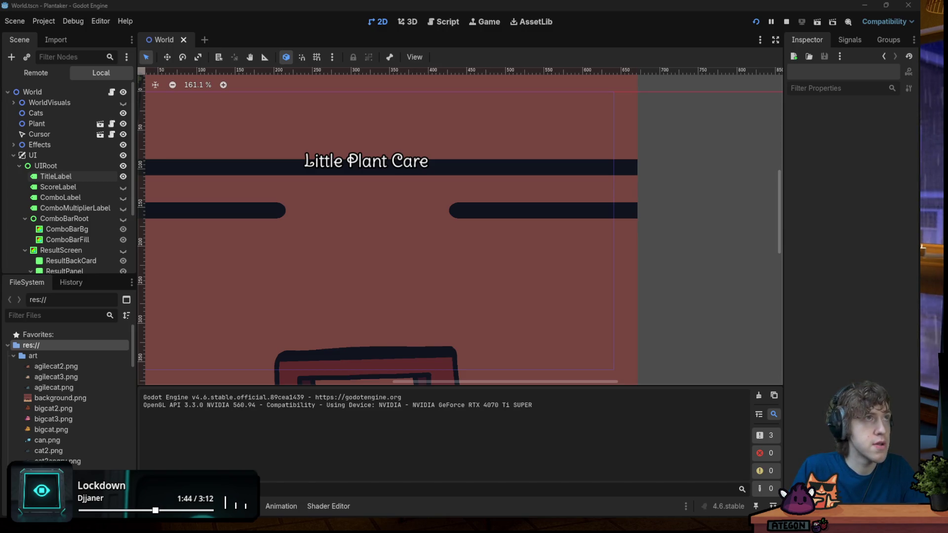
{"action": "left_click", "coordinate": [56, 176]}
Enable the title's Font Outline Color override and set it to dark navy
{"action": "scroll", "coordinate": [843, 334], "scroll_direction": "down", "scroll_amount": 10}
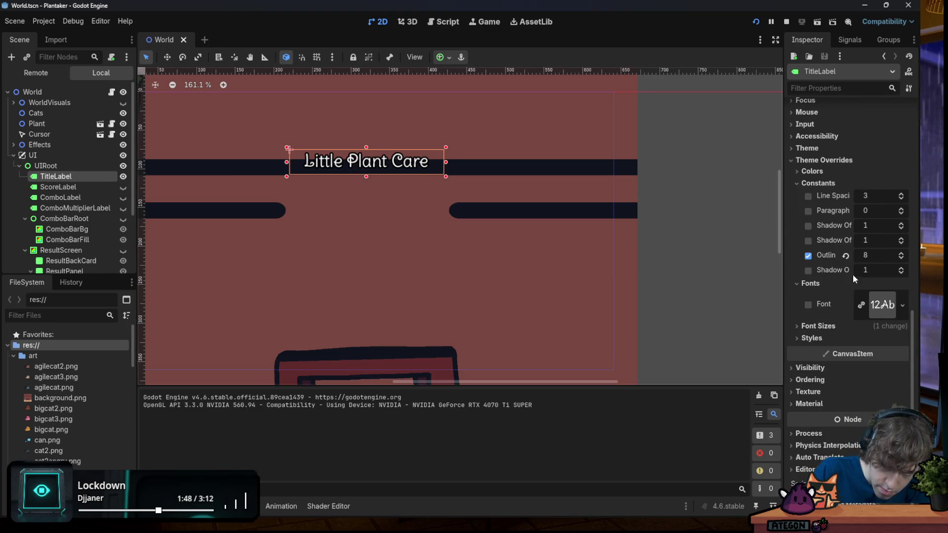
{"action": "left_click", "coordinate": [812, 171]}
{"action": "left_click", "coordinate": [808, 214]}
{"action": "left_click", "coordinate": [881, 214]}
{"action": "left_click", "coordinate": [864, 361]}
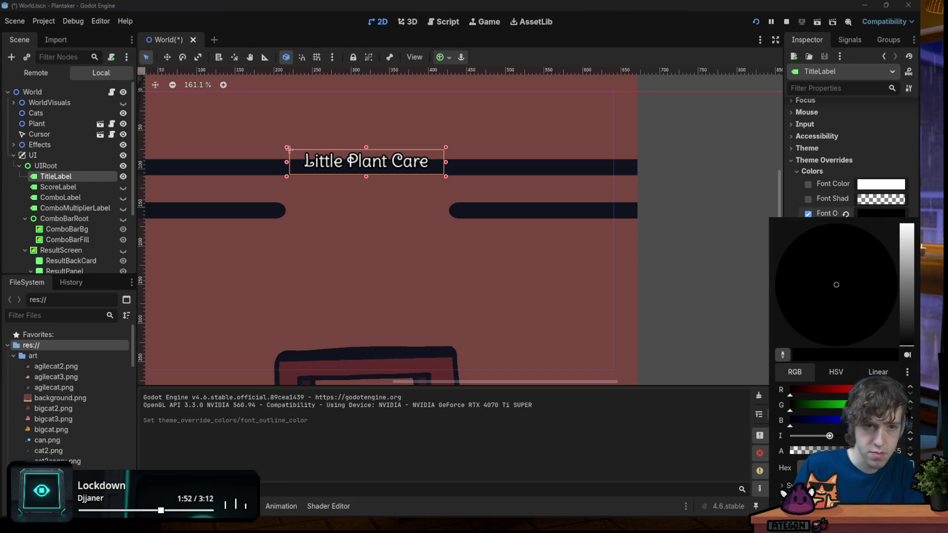
{"action": "key", "text": "Escape"}
Undo two accidental background moves, reselect TitleLabel and switch to the Move tool
{"action": "mouse_move", "coordinate": [379, 161]}
{"action": "left_mouse_down"}
{"action": "mouse_move", "coordinate": [379, 207]}
{"action": "mouse_move", "coordinate": [296, 193]}
{"action": "left_mouse_up"}
{"action": "key", "text": "ctrl+z"}
{"action": "scroll", "coordinate": [70, 197], "scroll_direction": "up", "scroll_amount": 2}
{"action": "left_click", "coordinate": [56, 140]}
{"action": "mouse_move", "coordinate": [389, 163]}
{"action": "left_mouse_down"}
{"action": "mouse_move", "coordinate": [391, 194]}
{"action": "mouse_move", "coordinate": [393, 172]}
{"action": "left_mouse_up"}
{"action": "key", "text": "ctrl+z"}
{"action": "left_click", "coordinate": [60, 94]}
{"action": "key", "text": "w"}
Run the game full screen to check the outlined title, then shrink its window
{"action": "key", "text": "F5"}
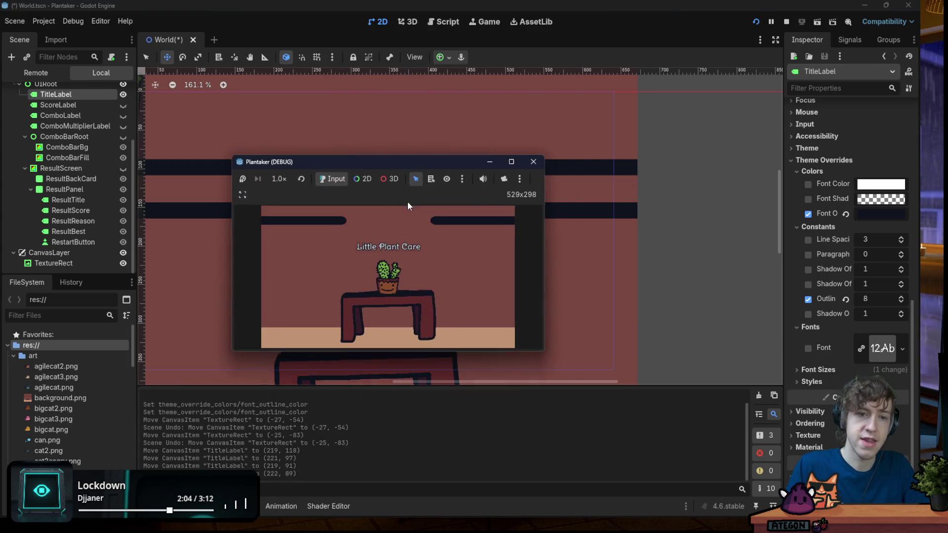
{"action": "double_click", "coordinate": [399, 159]}
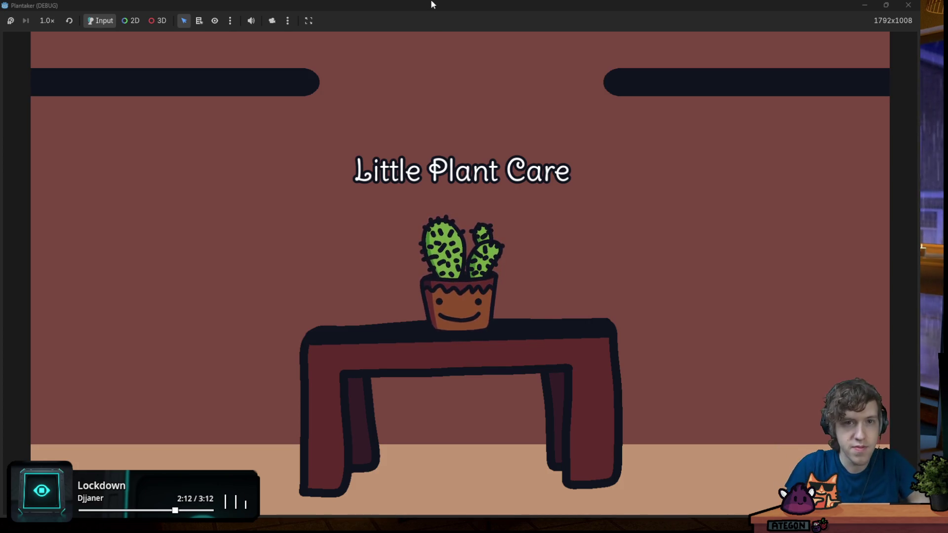
{"action": "mouse_move", "coordinate": [426, 6]}
{"action": "left_mouse_down"}
{"action": "mouse_move", "coordinate": [395, 134]}
{"action": "mouse_move", "coordinate": [513, 93]}
{"action": "mouse_move", "coordinate": [477, 54]}
{"action": "mouse_move", "coordinate": [947, 54]}
{"action": "left_mouse_up"}
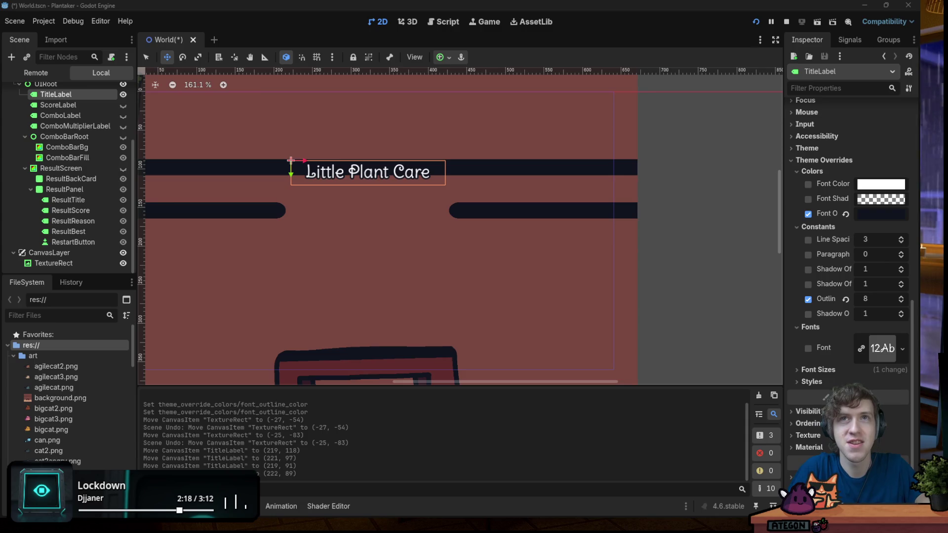
Change TitleLabel's node type to RichTextLabel and tick BBCode Enabled
{"action": "scroll", "coordinate": [825, 200], "scroll_direction": "up", "scroll_amount": 5}
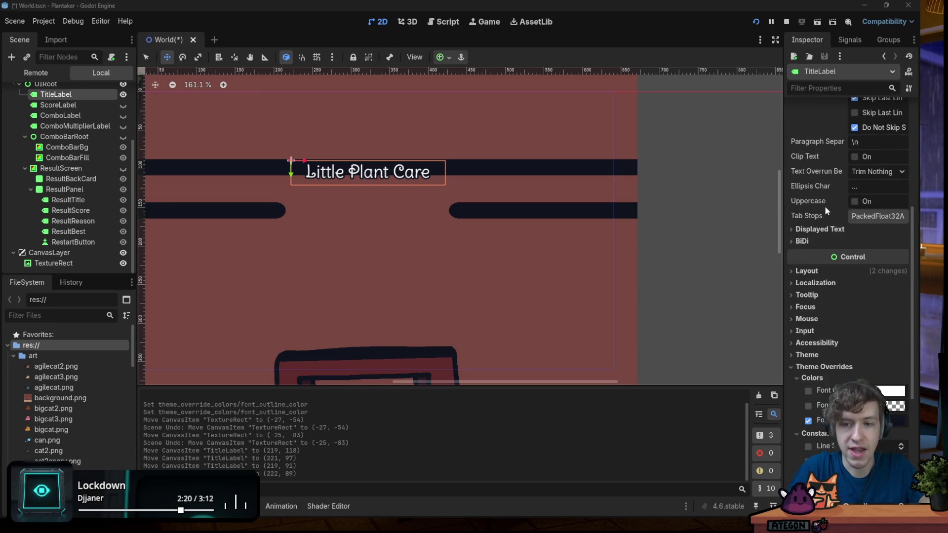
{"action": "scroll", "coordinate": [803, 315], "scroll_direction": "up", "scroll_amount": 9}
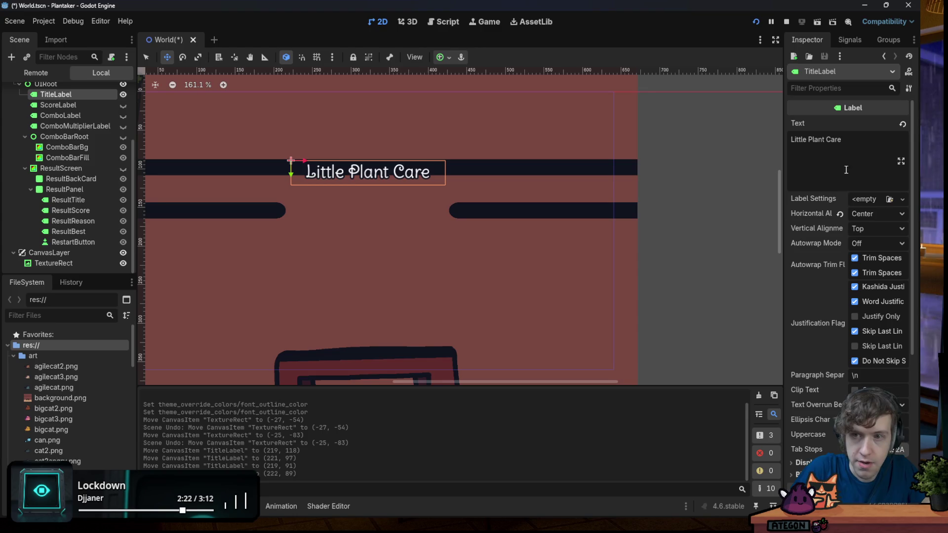
{"action": "left_click", "coordinate": [792, 139]}
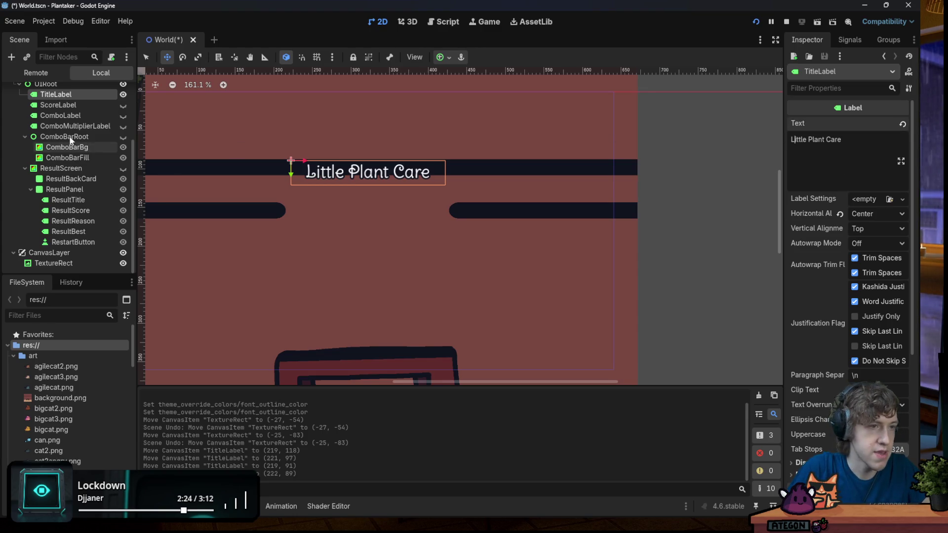
{"action": "right_click", "coordinate": [66, 96]}
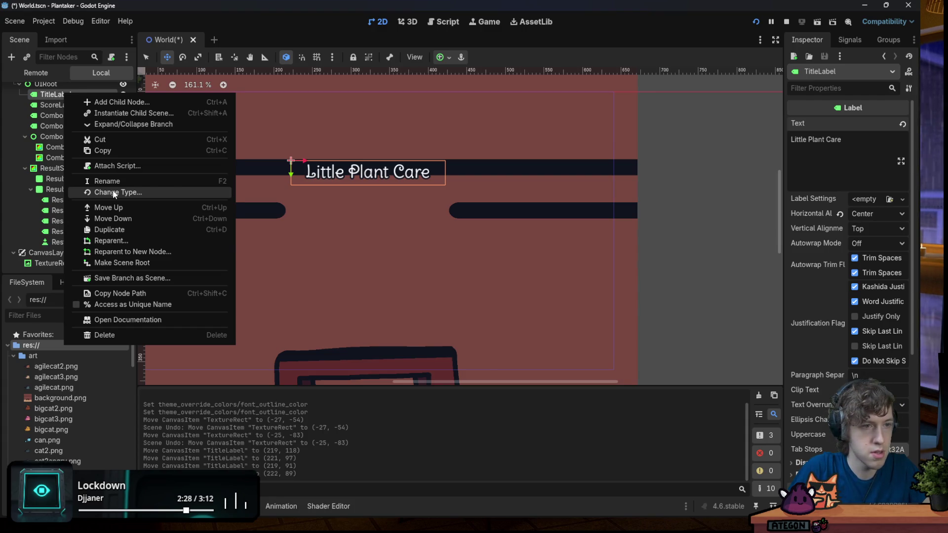
{"action": "left_click", "coordinate": [114, 192]}
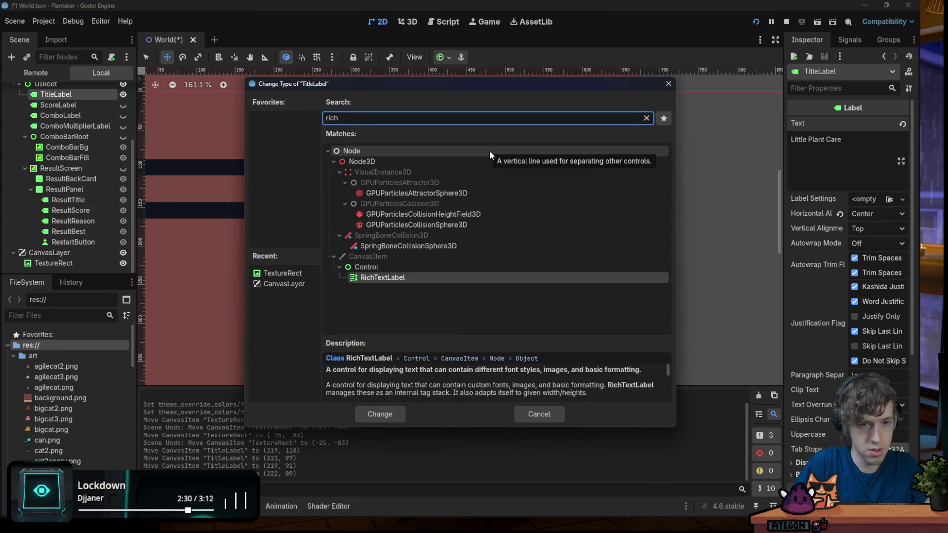
{"action": "double_click", "coordinate": [449, 278]}
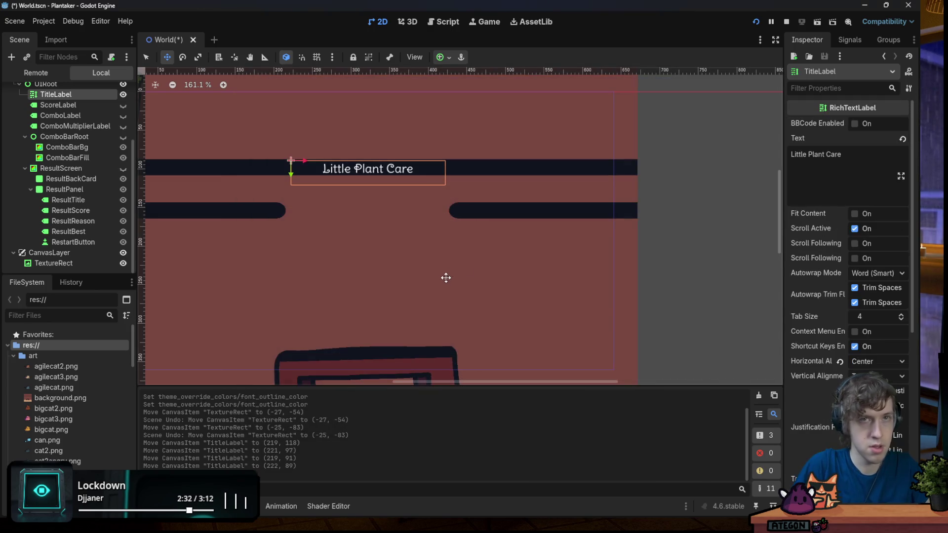
{"action": "left_click", "coordinate": [854, 124]}
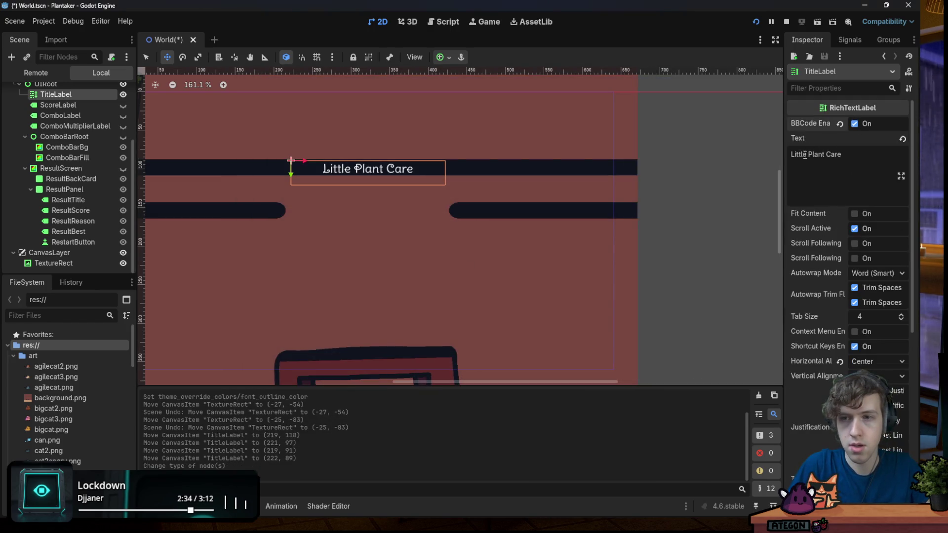
Prefix the title text with a [shake] tag and run the game, which errors at world.gd line 42
{"action": "type", "text": "[]"}
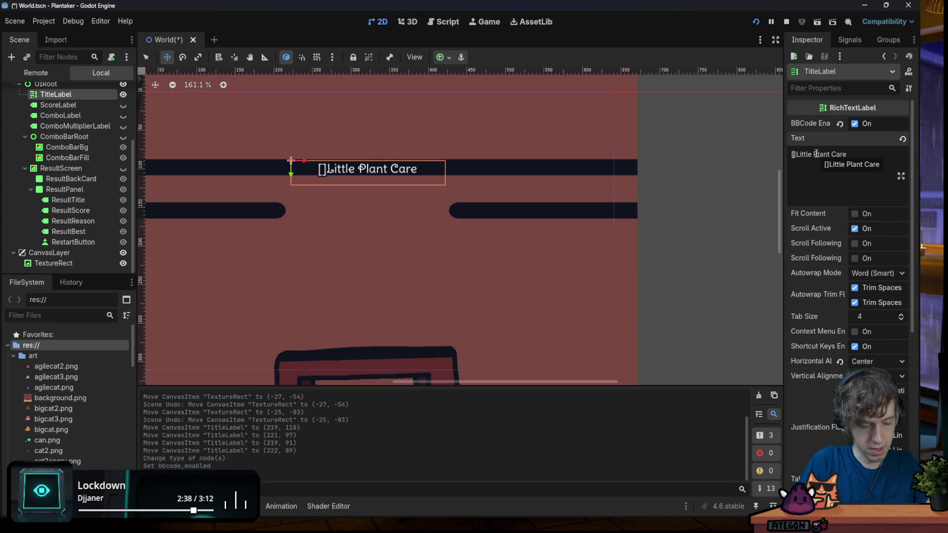
{"action": "type", "text": "wave"}
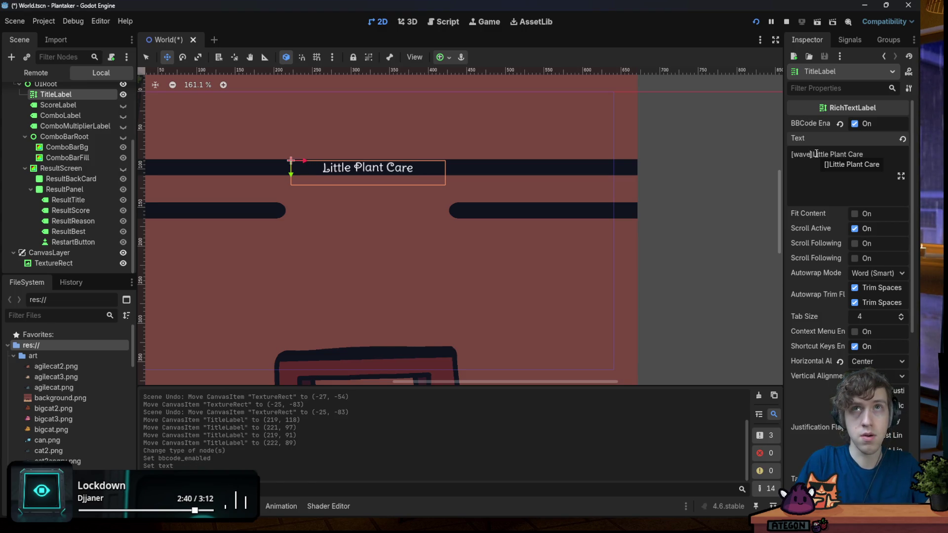
{"action": "key", "text": "BackSpace"}
{"action": "key", "text": "BackSpace"}
{"action": "key", "text": "BackSpace"}
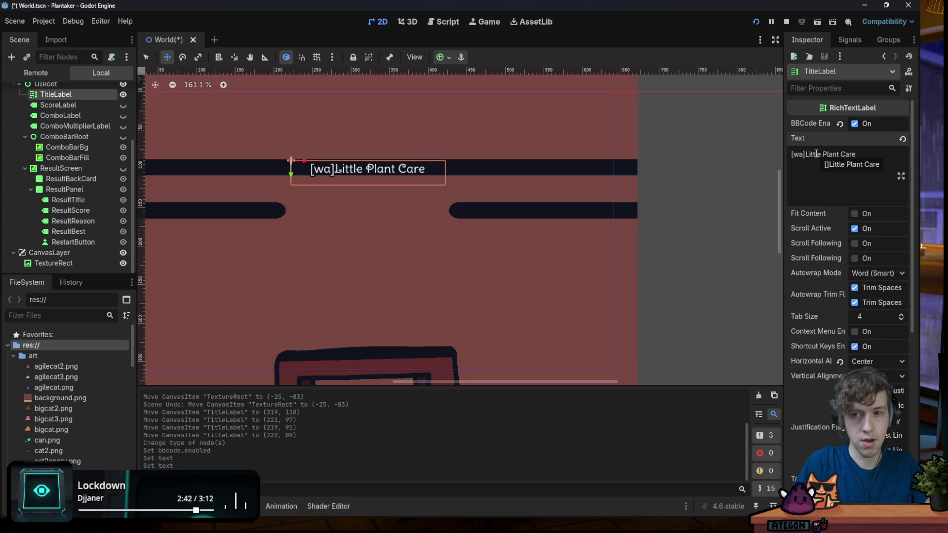
{"action": "type", "text": "shake"}
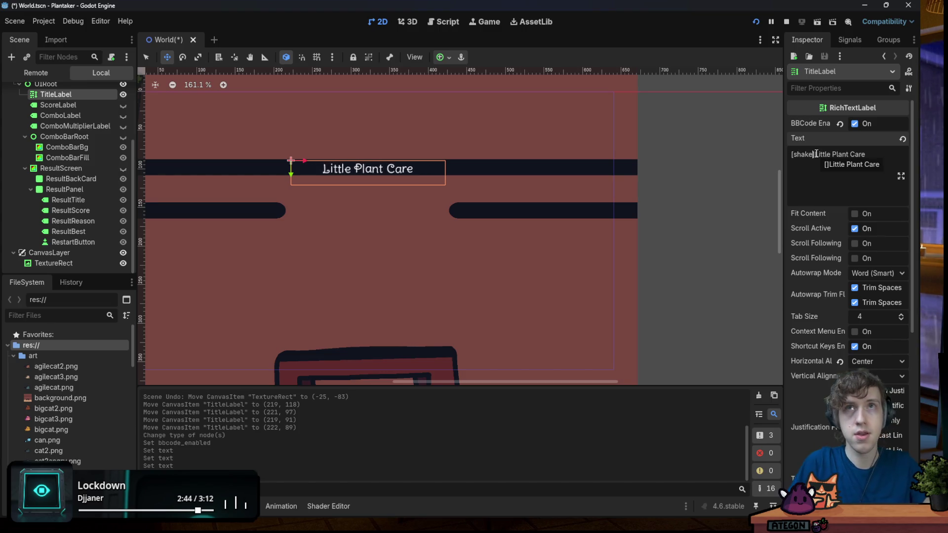
{"action": "left_click", "coordinate": [755, 22]}
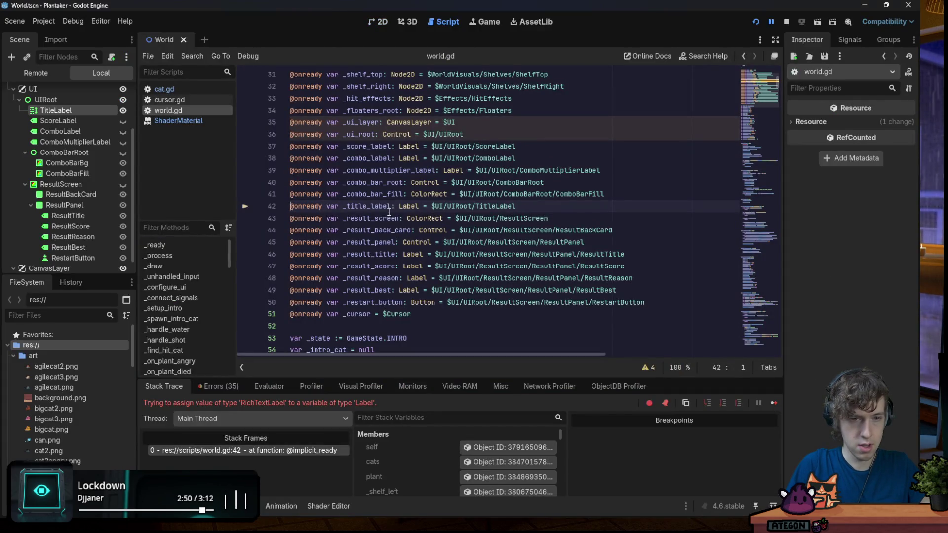
Retype _title_label on world.gd line 42 from Label to RichTextLabel and rerun the game
{"action": "double_click", "coordinate": [413, 206]}
{"action": "type", "text": "RichTextEffec"}
{"action": "key", "text": "BackSpace"}
{"action": "key", "text": "BackSpace"}
{"action": "key", "text": "BackSpace"}
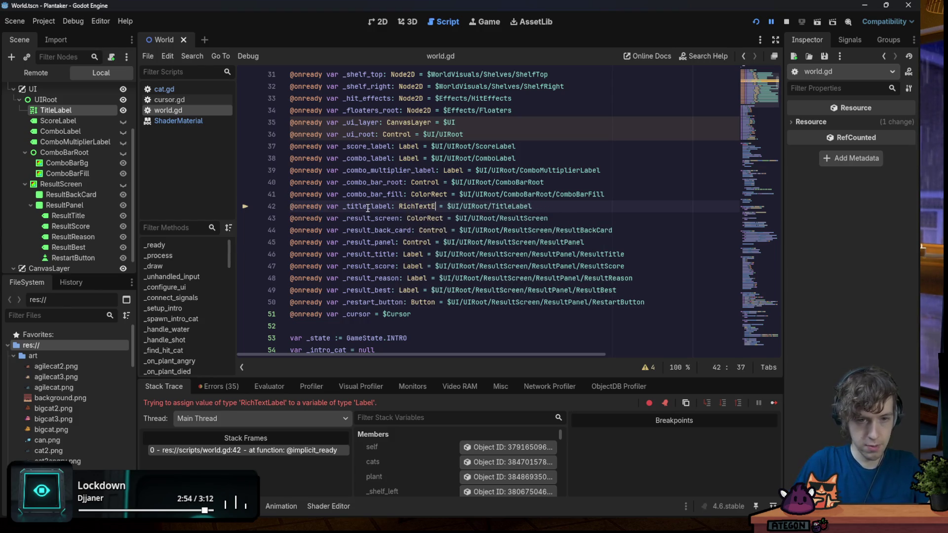
{"action": "type", "text": "Label"}
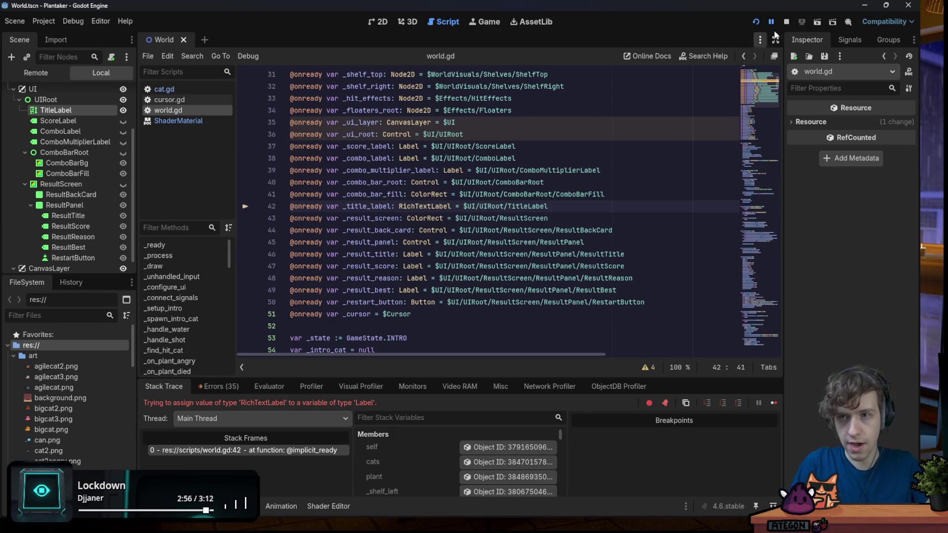
{"action": "left_click", "coordinate": [755, 21]}
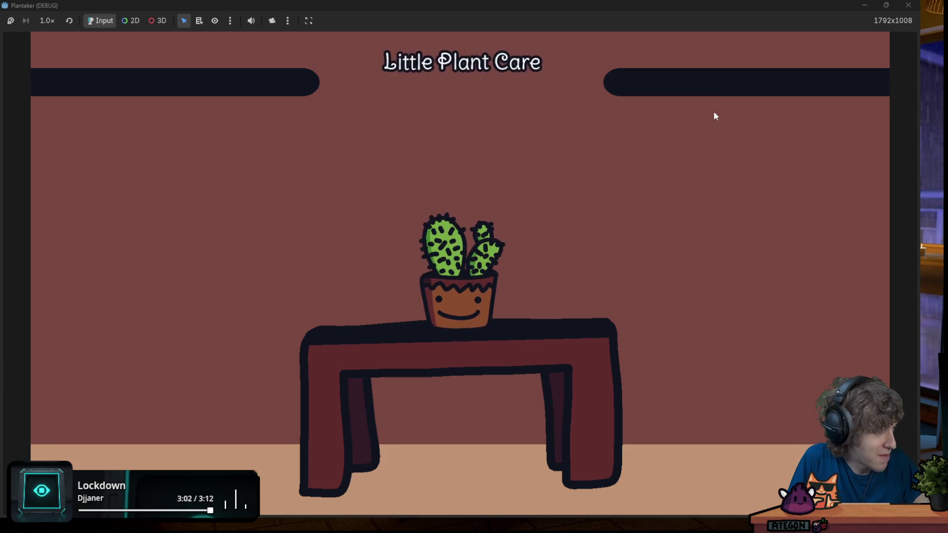
Close the game window and return to the zoomed-in 2D World scene
{"action": "double_click", "coordinate": [482, 4]}
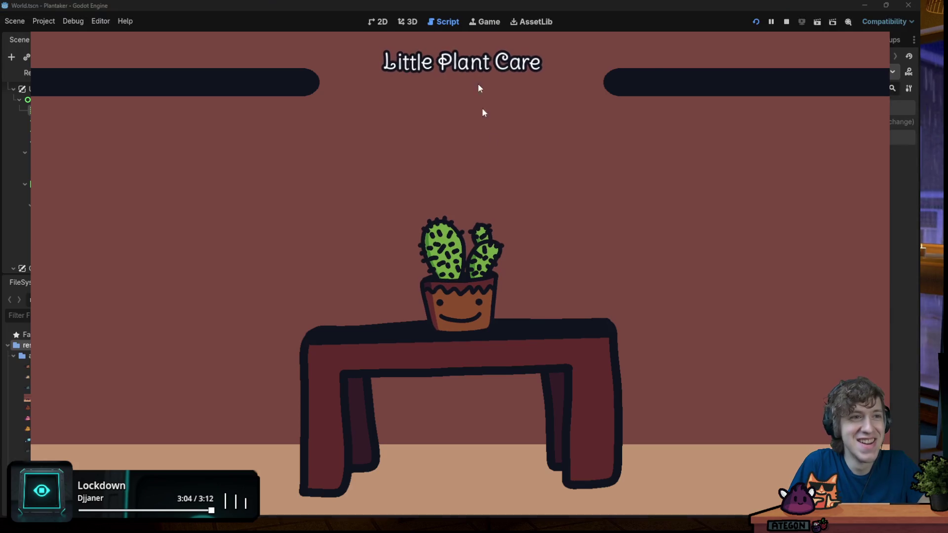
{"action": "key", "text": "alt+Tab"}
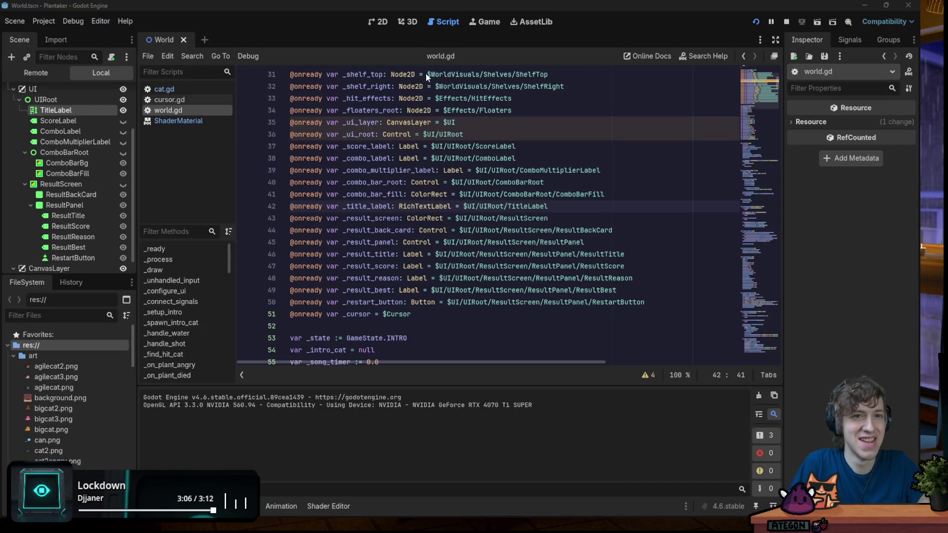
{"action": "left_click", "coordinate": [382, 22]}
{"action": "scroll", "coordinate": [281, 131], "scroll_direction": "up", "scroll_amount": 2}
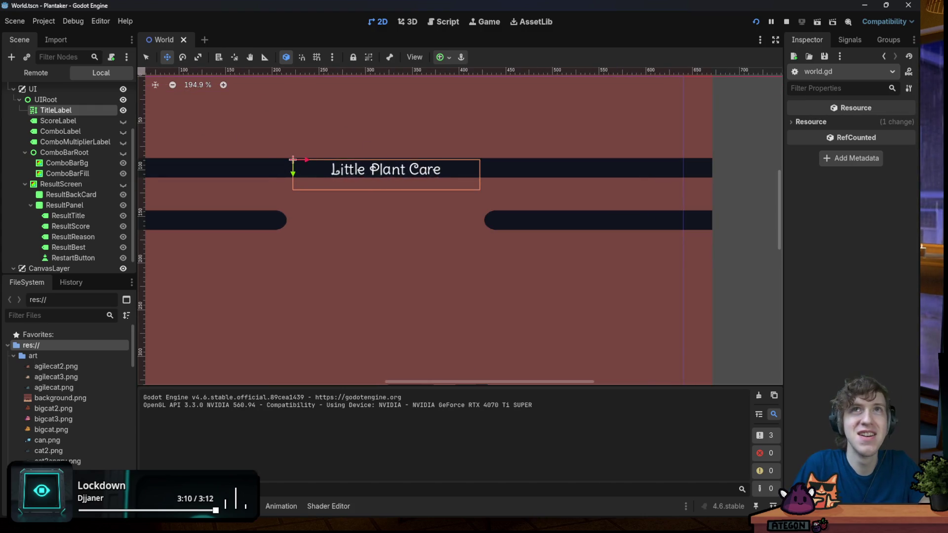
Drag the title slightly lower, just below the top bar, and reselect TitleLabel
{"action": "mouse_move", "coordinate": [415, 185]}
{"action": "left_mouse_down"}
{"action": "mouse_move", "coordinate": [421, 274]}
{"action": "mouse_move", "coordinate": [421, 185]}
{"action": "left_mouse_up"}
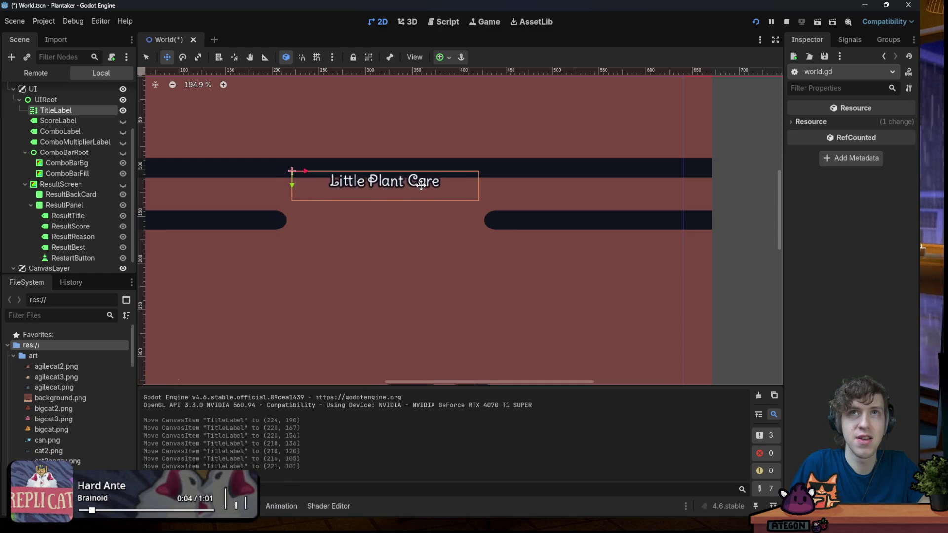
{"action": "left_click", "coordinate": [59, 195]}
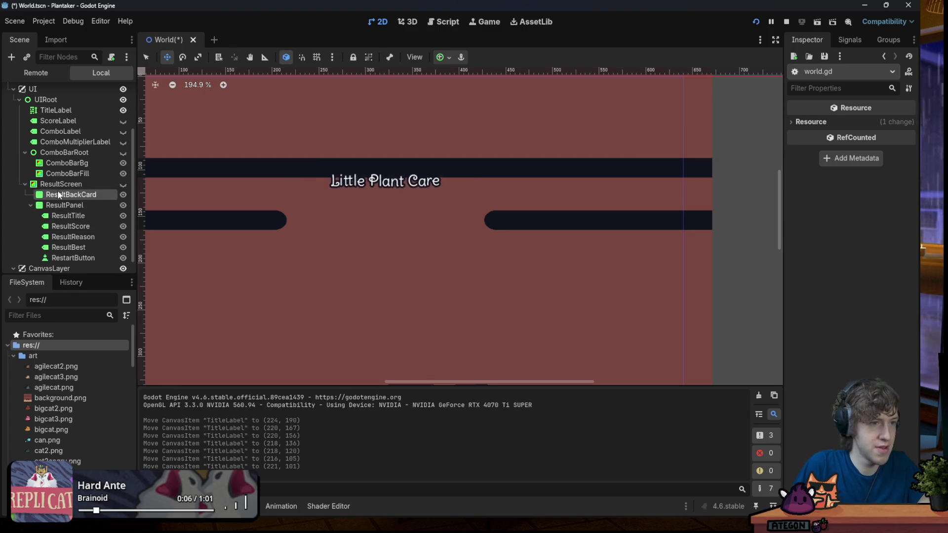
{"action": "left_click", "coordinate": [66, 164]}
{"action": "left_click", "coordinate": [71, 110]}
Replace shake with wave so the title text reads '[wave]Little Plant Care'
{"action": "double_click", "coordinate": [804, 157]}
{"action": "type", "text": "tornado"}
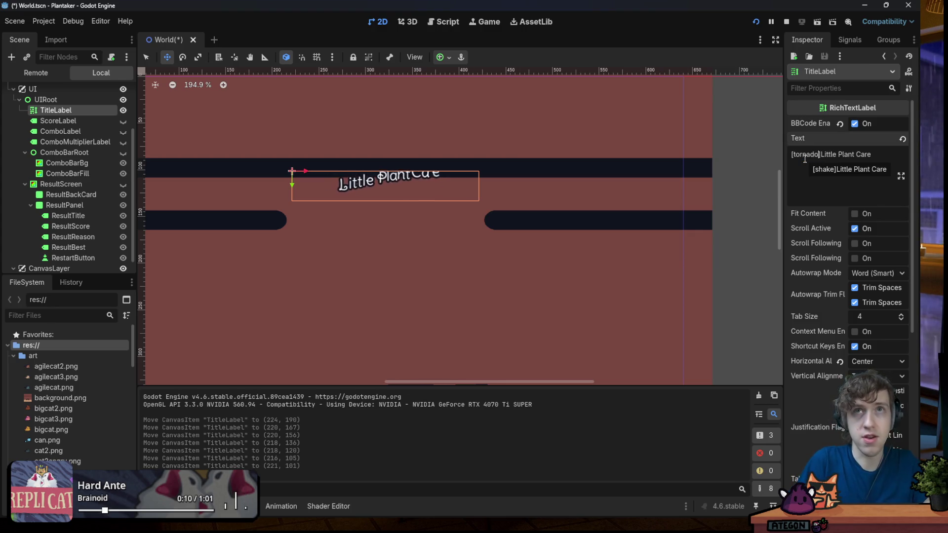
{"action": "key", "text": "BackSpace"}
{"action": "key", "text": "BackSpace"}
{"action": "key", "text": "BackSpace"}
{"action": "key", "text": "BackSpace"}
{"action": "type", "text": "wave"}
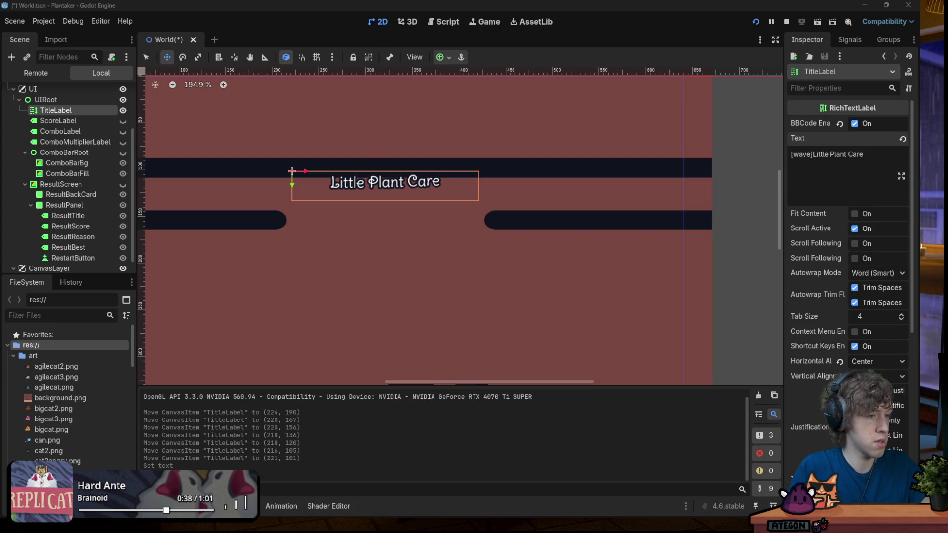
Create small_wave.gd in the project root, paste in the smallwave effect code and save
{"action": "left_click", "coordinate": [14, 355]}
{"action": "left_click", "coordinate": [14, 356]}
{"action": "left_click", "coordinate": [13, 355]}
{"action": "right_click", "coordinate": [36, 349]}
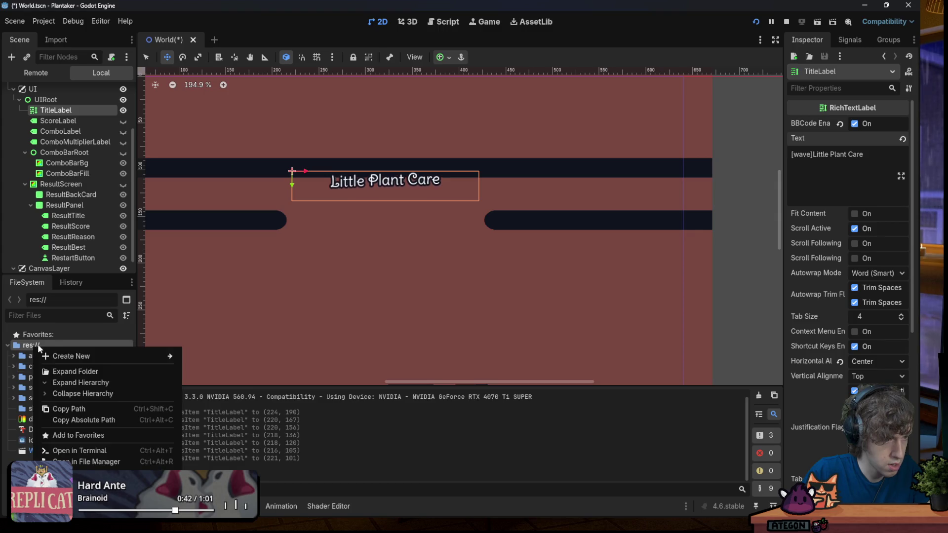
{"action": "mouse_move", "coordinate": [79, 356]}
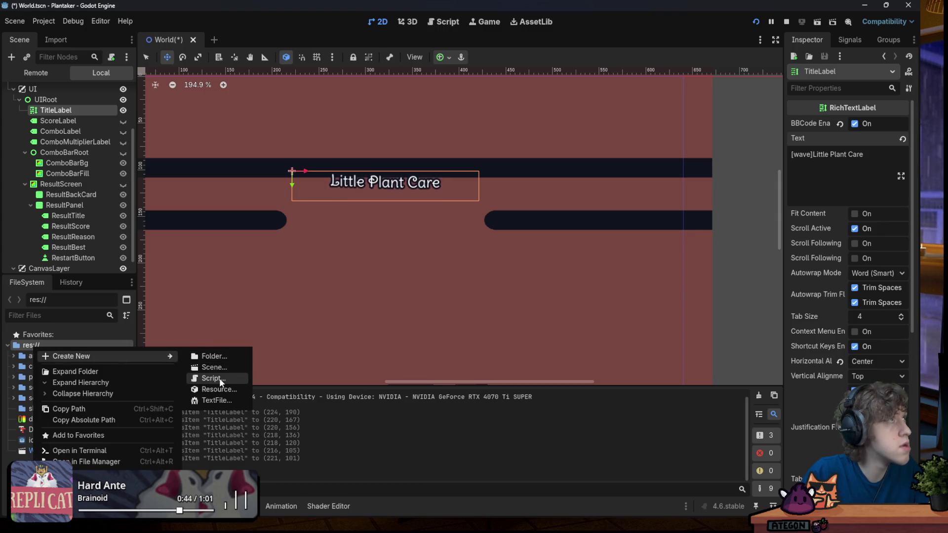
{"action": "left_click", "coordinate": [220, 379]}
{"action": "type", "text": "small_wave"}
{"action": "key", "text": "Return"}
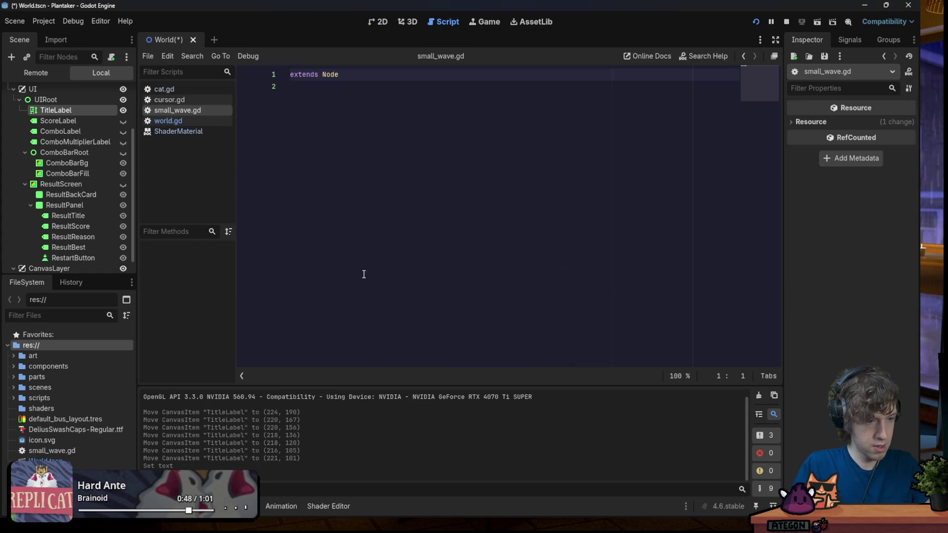
{"action": "key", "text": "Down"}
{"action": "key", "text": "ctrl+v"}
{"action": "key", "text": "ctrl+s"}
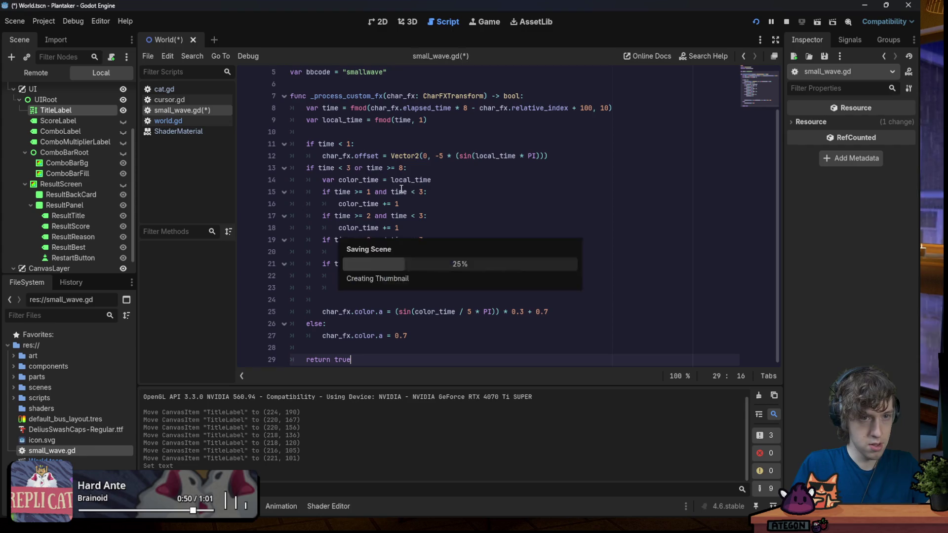
Add small_wave.gd as a custom effect under TitleLabel's Markup > Custom Effects
{"action": "scroll", "coordinate": [401, 189], "scroll_direction": "up", "scroll_amount": 2}
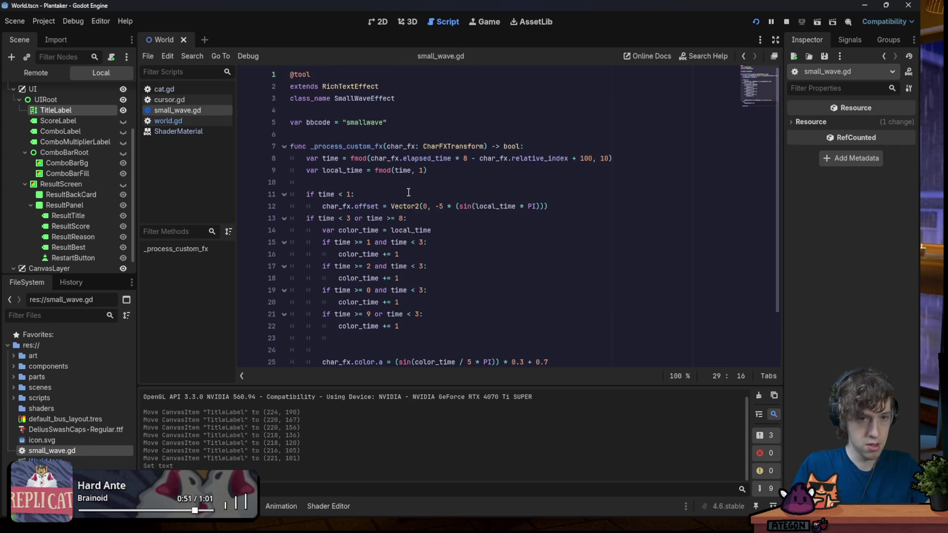
{"action": "left_click", "coordinate": [90, 113]}
{"action": "scroll", "coordinate": [852, 209], "scroll_direction": "down", "scroll_amount": 5}
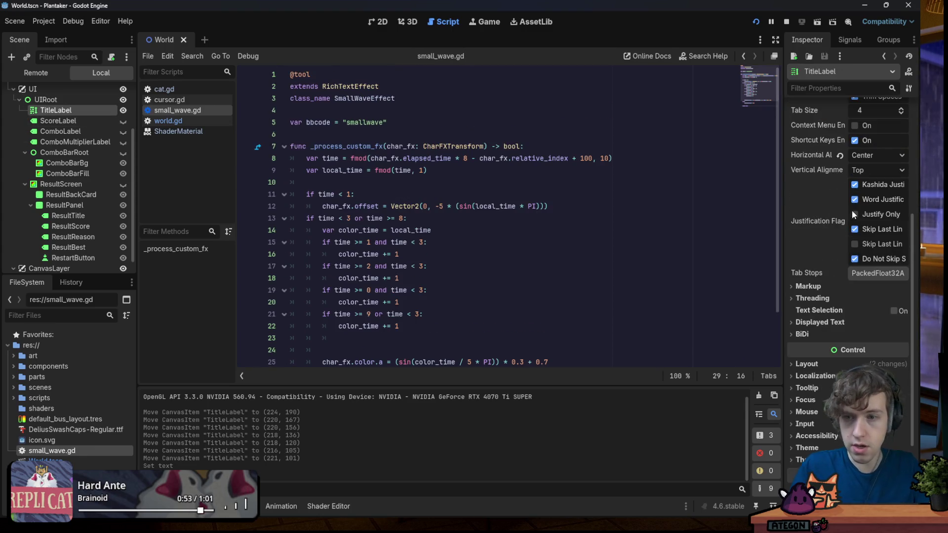
{"action": "left_click", "coordinate": [817, 298]}
{"action": "left_click", "coordinate": [829, 287]}
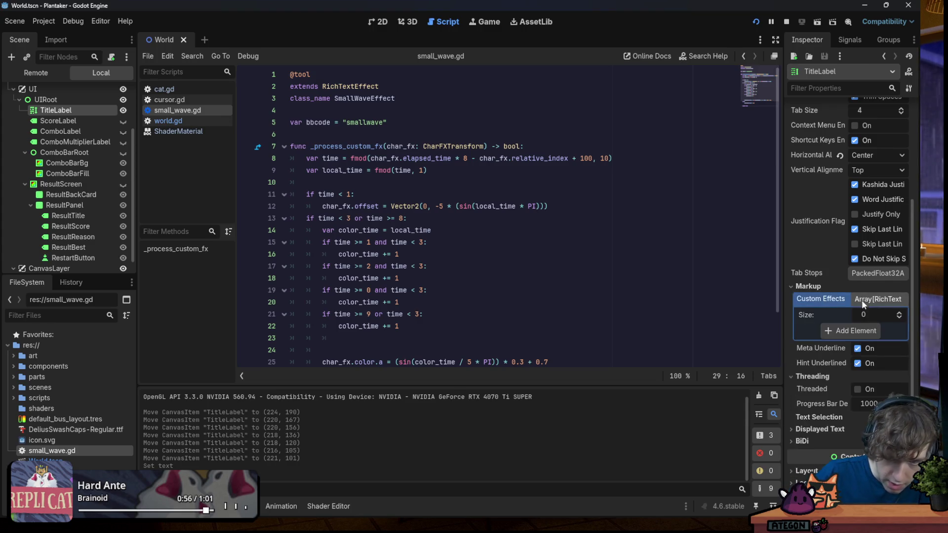
{"action": "left_click", "coordinate": [851, 331]}
{"action": "left_click_drag", "start_coordinate": [52, 451], "coordinate": [844, 337]}
{"action": "left_click", "coordinate": [860, 331]}
{"action": "left_click", "coordinate": [852, 365]}
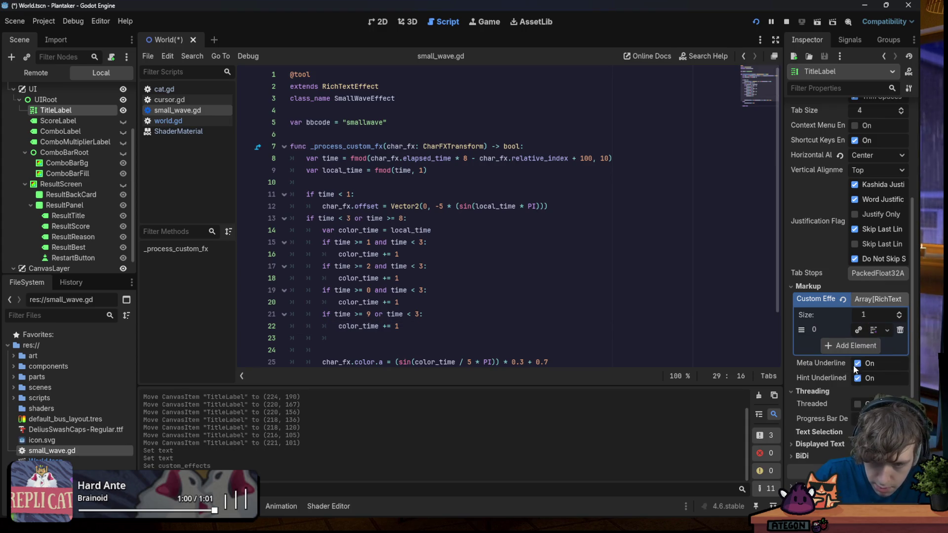
Change the title's tag to [smallwave] and run the game
{"action": "scroll", "coordinate": [849, 297], "scroll_direction": "up", "scroll_amount": 5}
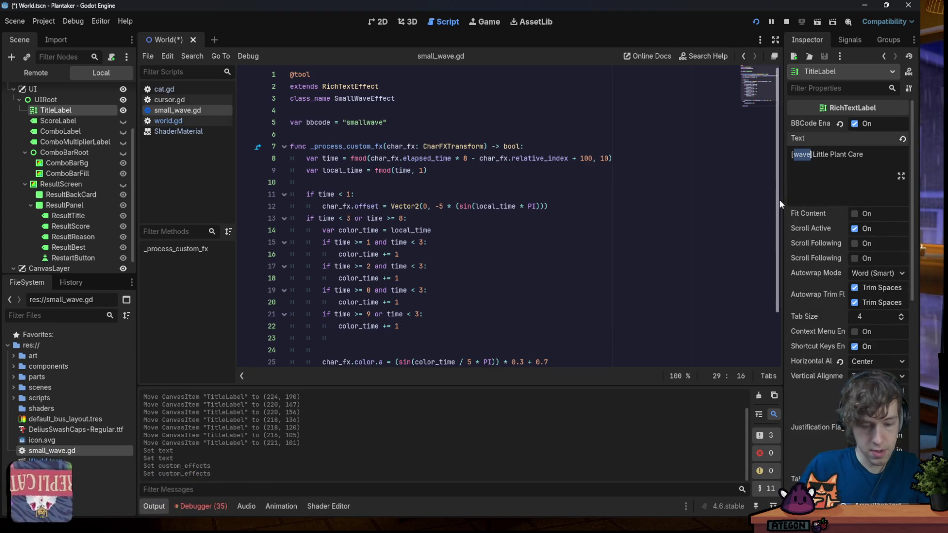
{"action": "type", "text": "smallwave"}
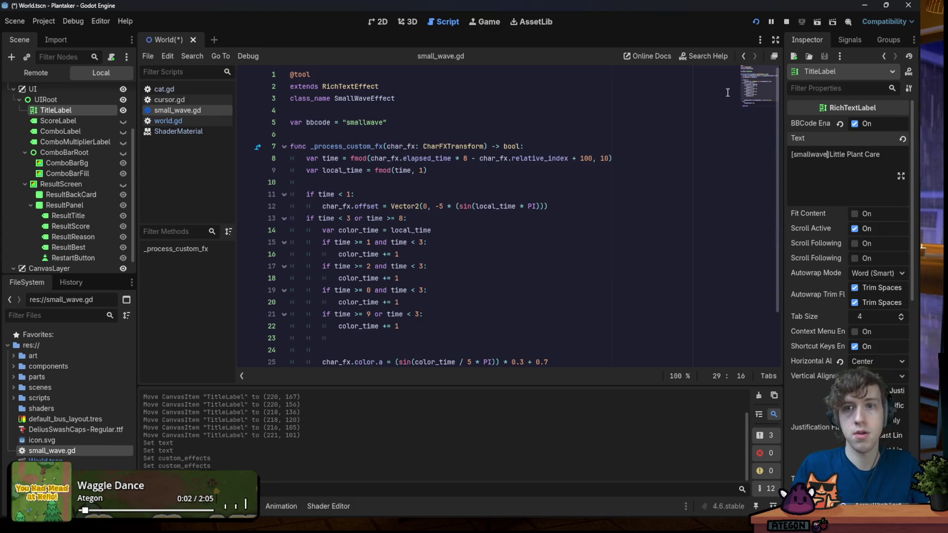
{"action": "left_click", "coordinate": [761, 19]}
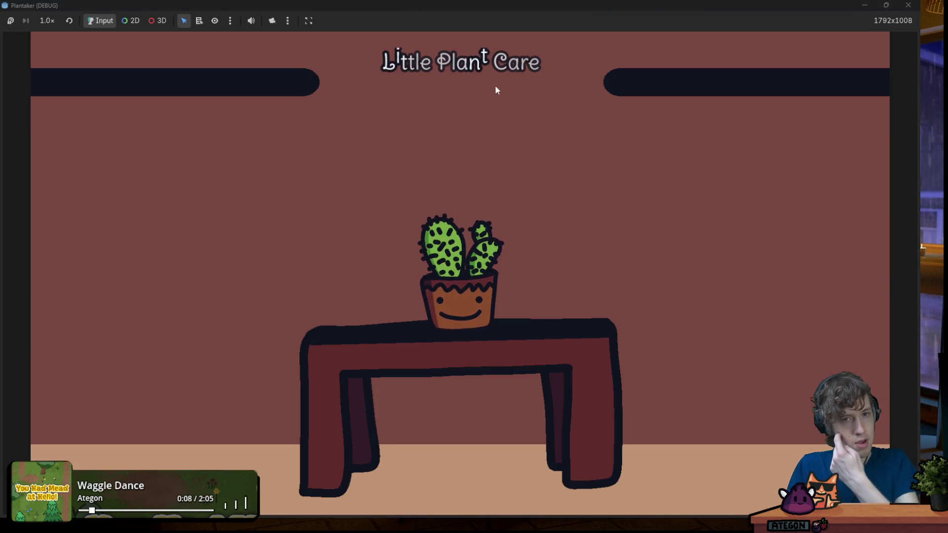
Watch the hopping smallwave title full screen, checking effect script line 18, then stop the game
{"action": "key", "text": "alt+Tab"}
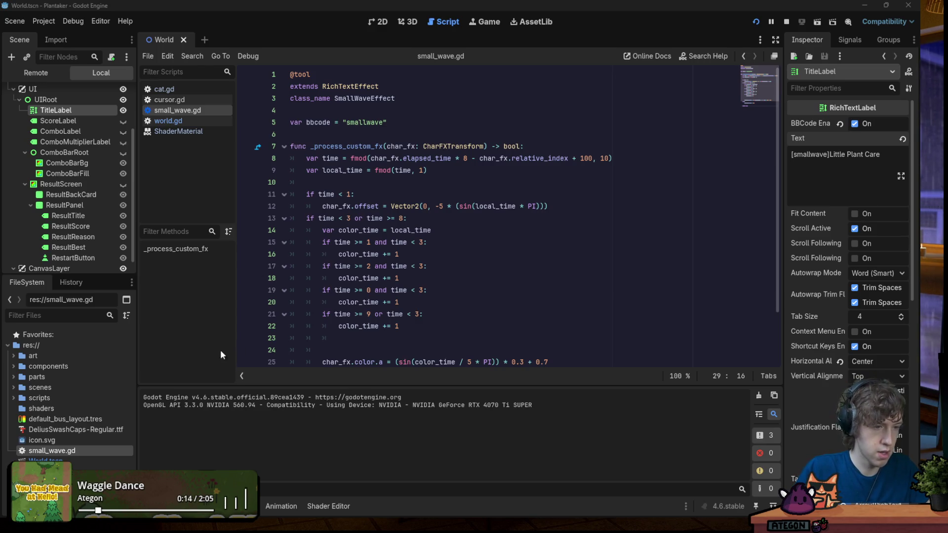
{"action": "left_click", "coordinate": [406, 279]}
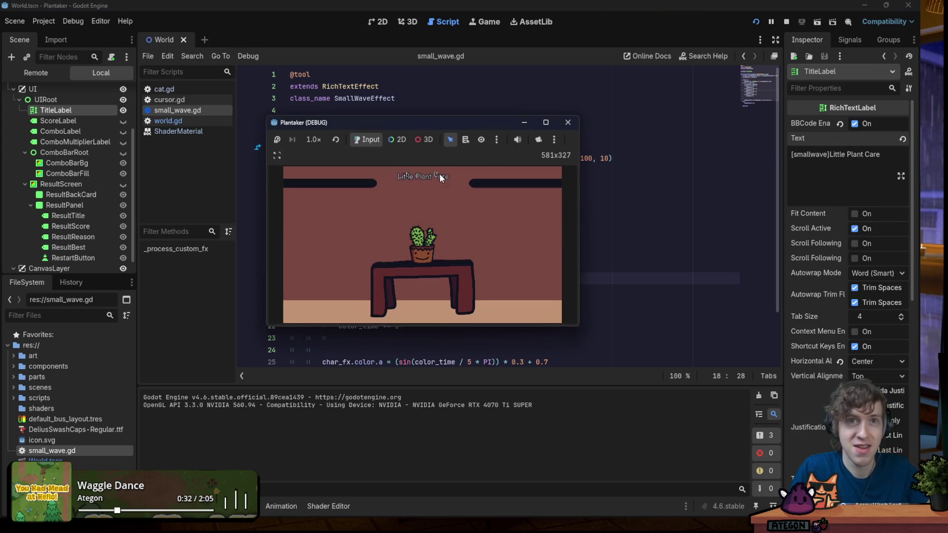
{"action": "double_click", "coordinate": [413, 124]}
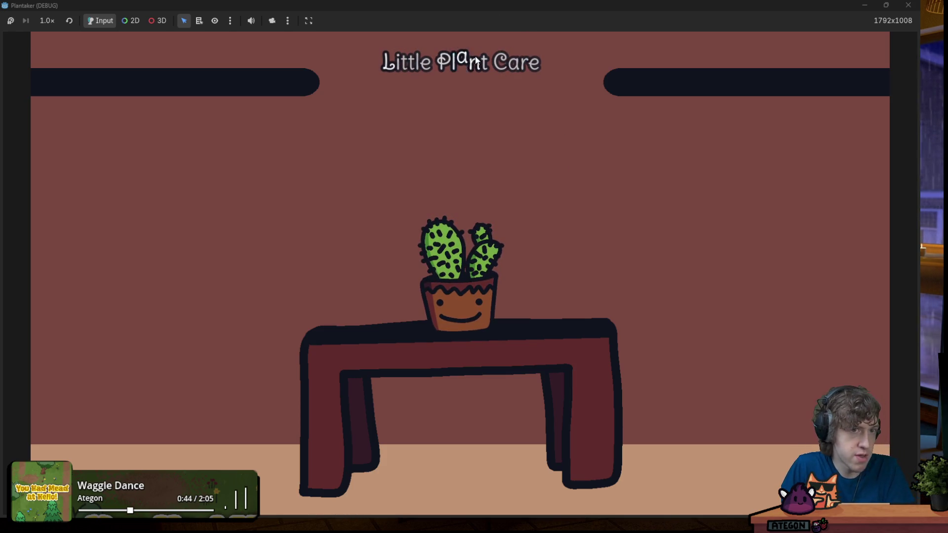
{"action": "left_click_drag", "start_coordinate": [429, 6], "coordinate": [464, 111]}
{"action": "key", "text": "F8"}
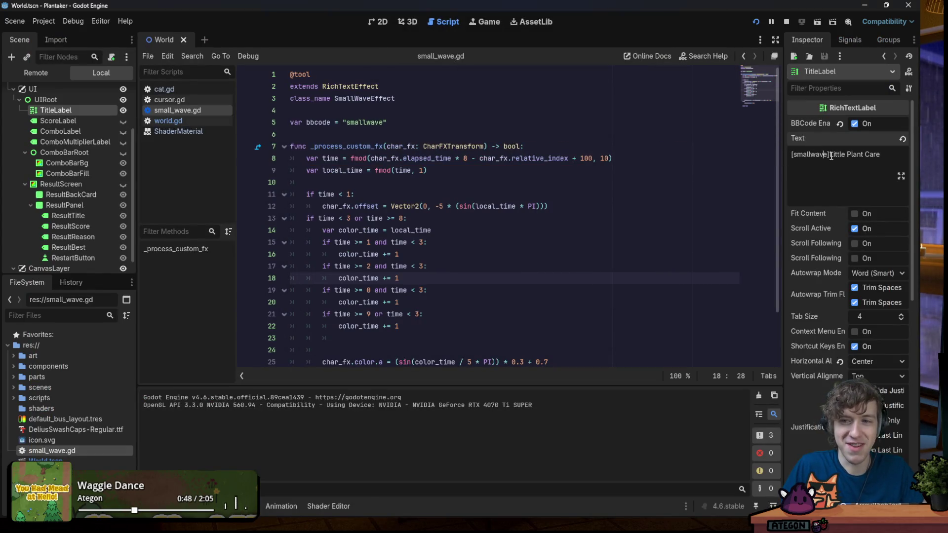
Add a [wave] tag to the title and preview it full screen in the running game
{"action": "type", "text": "[]"}
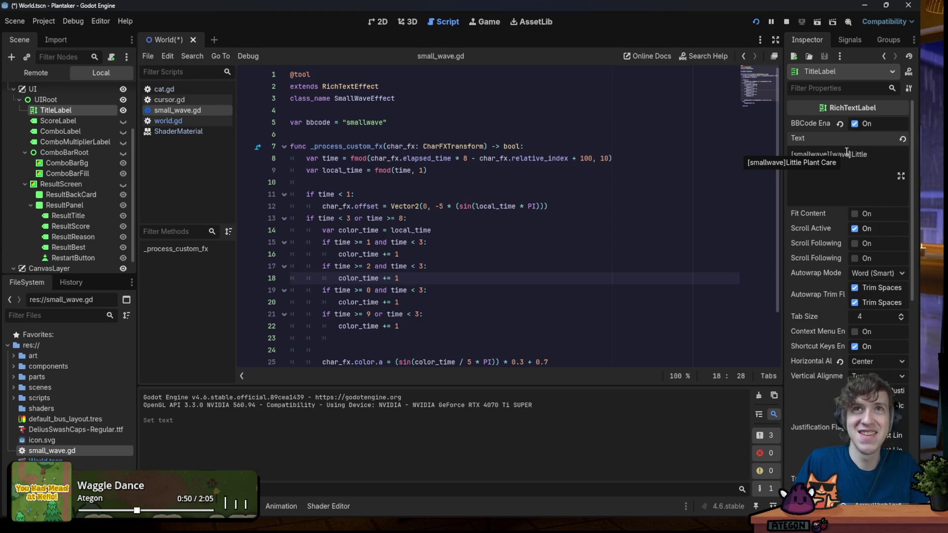
{"action": "key", "text": "F5"}
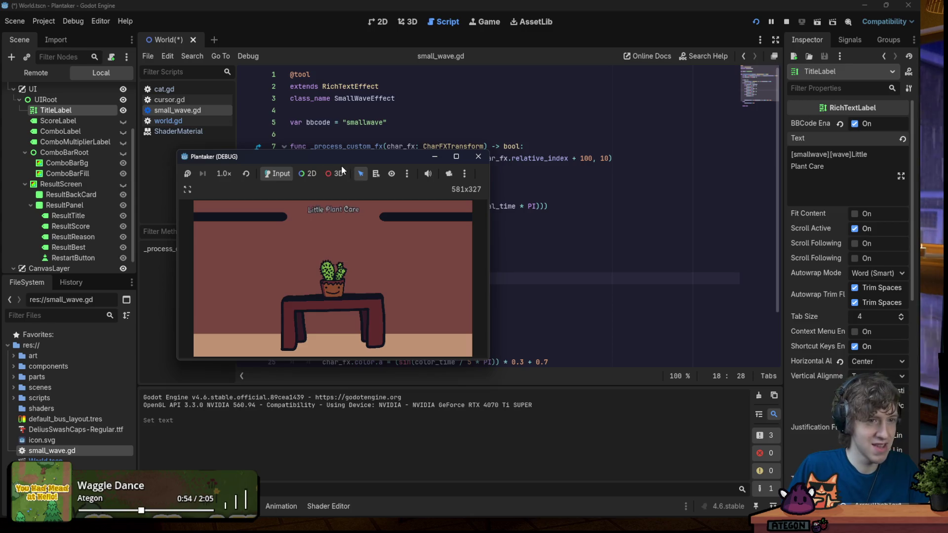
{"action": "double_click", "coordinate": [437, 156]}
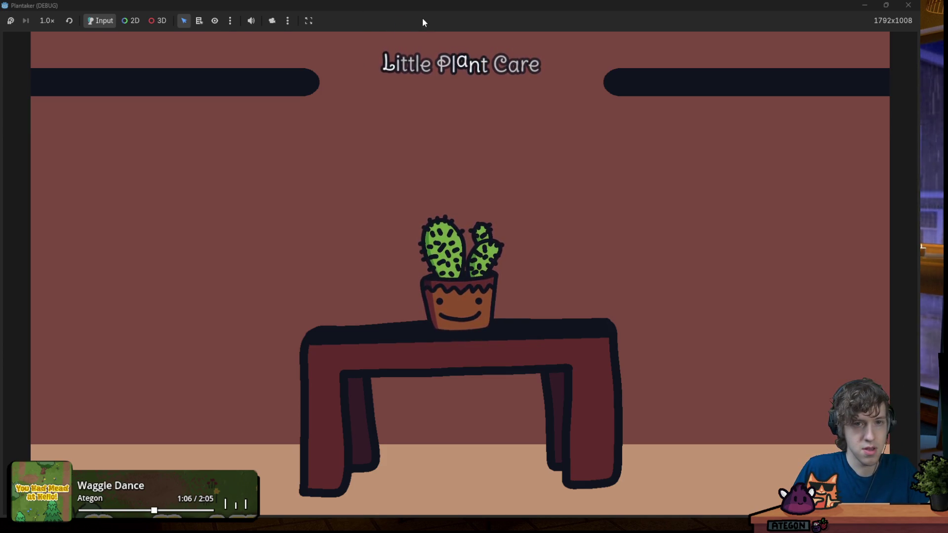
{"action": "key", "text": "F8"}
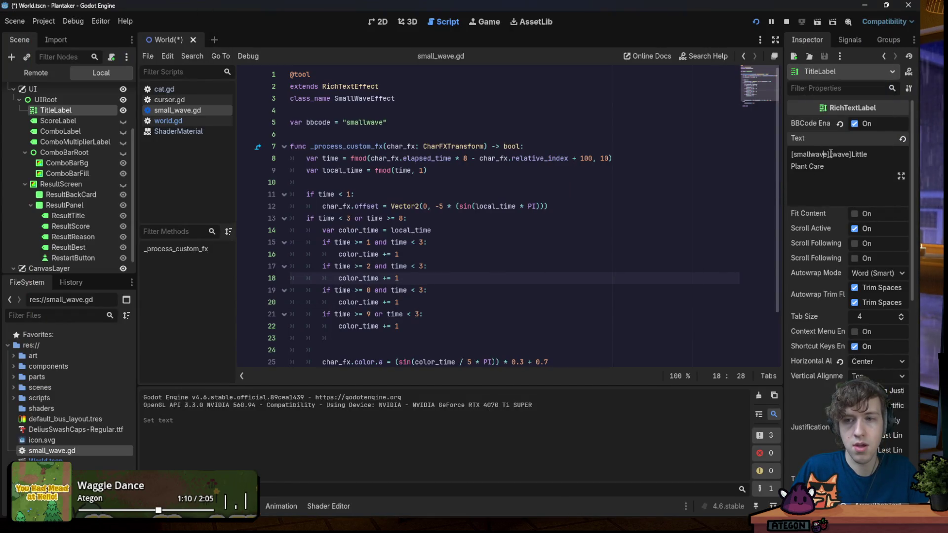
Delete the [smallwave] tag so the title reads '[wave]Little Plant Care'
{"action": "left_click_drag", "start_coordinate": [831, 155], "coordinate": [753, 148]}
{"action": "key", "text": "BackSpace"}
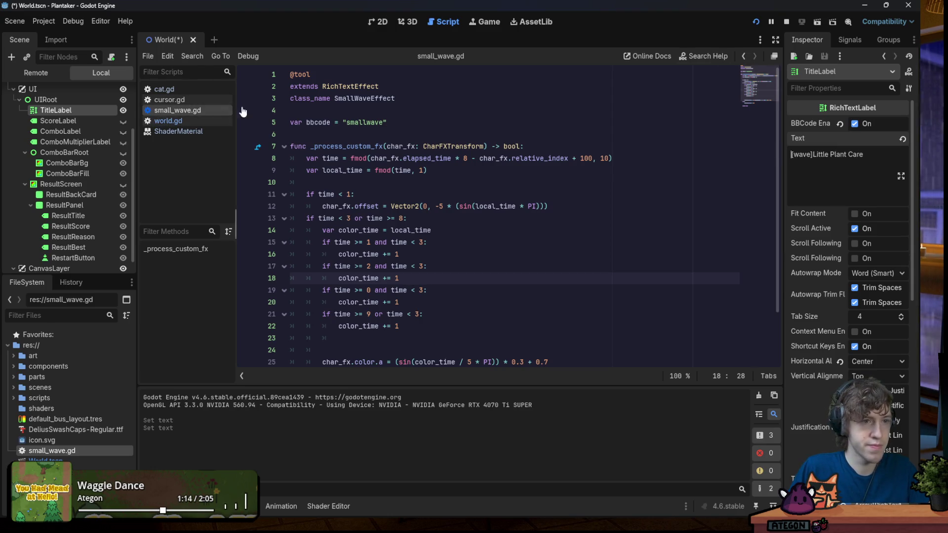
{"action": "left_click", "coordinate": [381, 22]}
Drag TitleLabel slightly lower in the 2D view to test placement, then save the World scene
{"action": "mouse_move", "coordinate": [381, 187]}
{"action": "left_mouse_down"}
{"action": "mouse_move", "coordinate": [381, 245]}
{"action": "mouse_move", "coordinate": [377, 193]}
{"action": "left_mouse_up"}
{"action": "key", "text": "ctrl+s"}
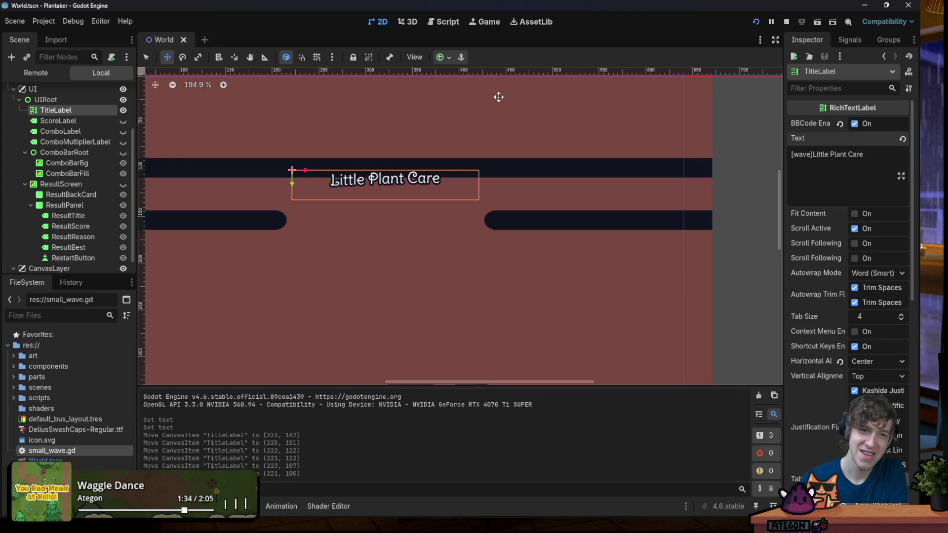
{"action": "scroll", "coordinate": [440, 144], "scroll_direction": "down", "scroll_amount": 6}
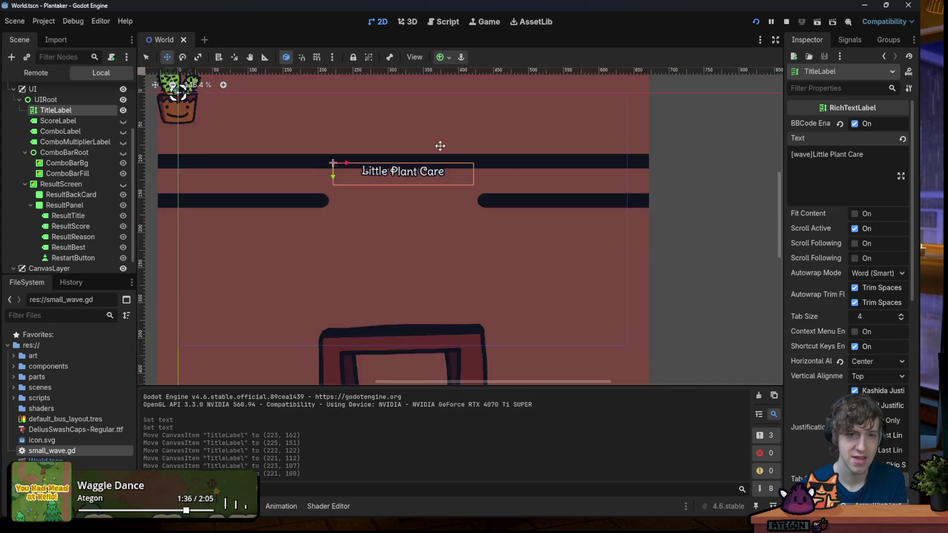
{"action": "scroll", "coordinate": [434, 148], "scroll_direction": "up", "scroll_amount": 1}
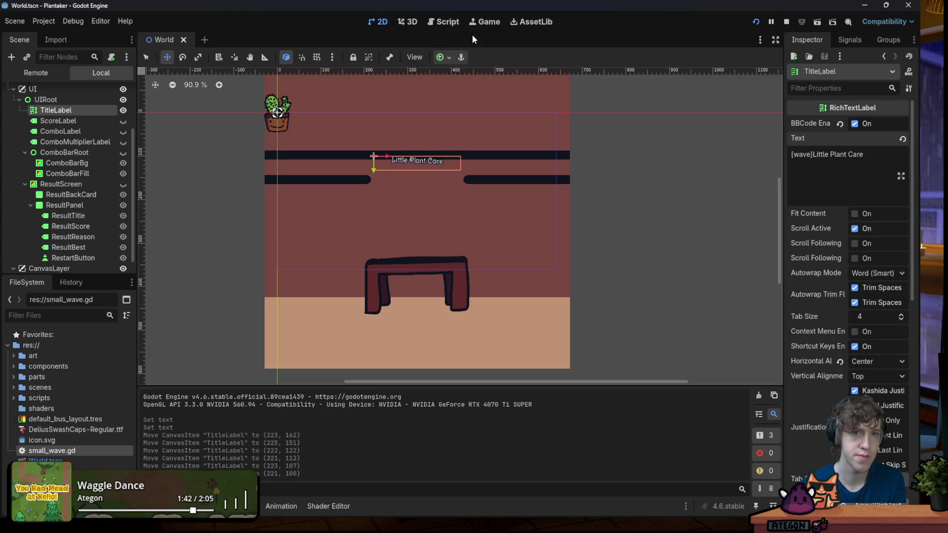
{"action": "left_click", "coordinate": [443, 22]}
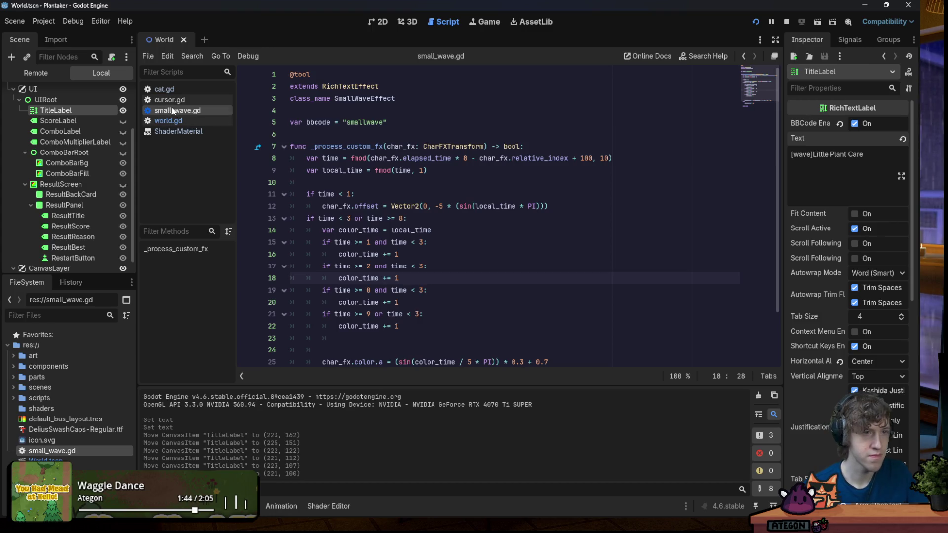
Open world.gd and search it for _title_label
{"action": "left_click", "coordinate": [168, 120]}
{"action": "double_click", "coordinate": [365, 210]}
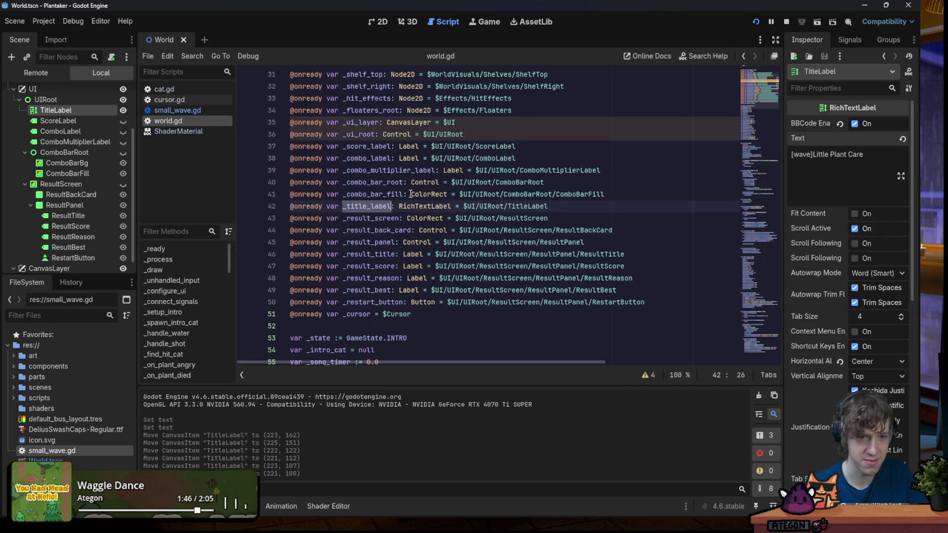
{"action": "key", "text": "ctrl+f"}
{"action": "key", "text": "Return"}
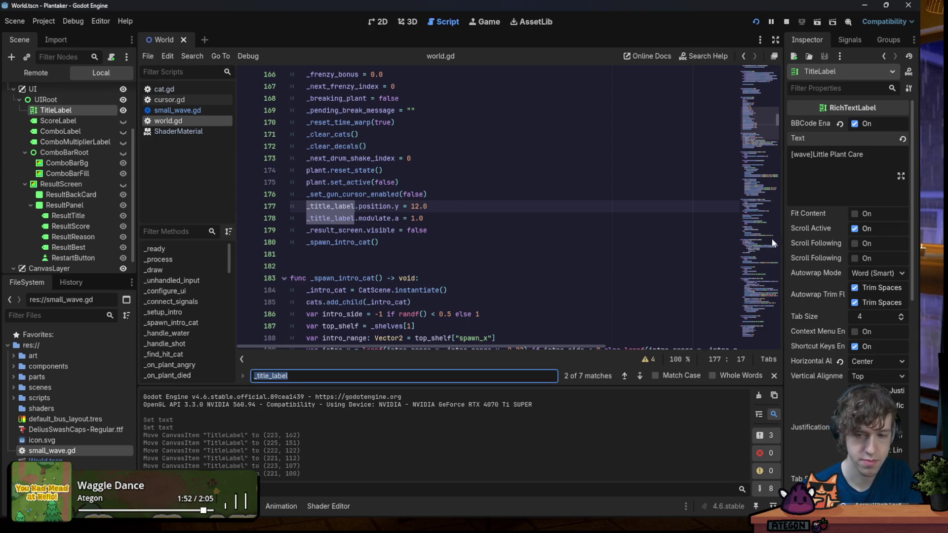
Inspect the live TitleLabel under World > UI > UIRoot in the running game's remote tree
{"action": "left_click", "coordinate": [59, 74]}
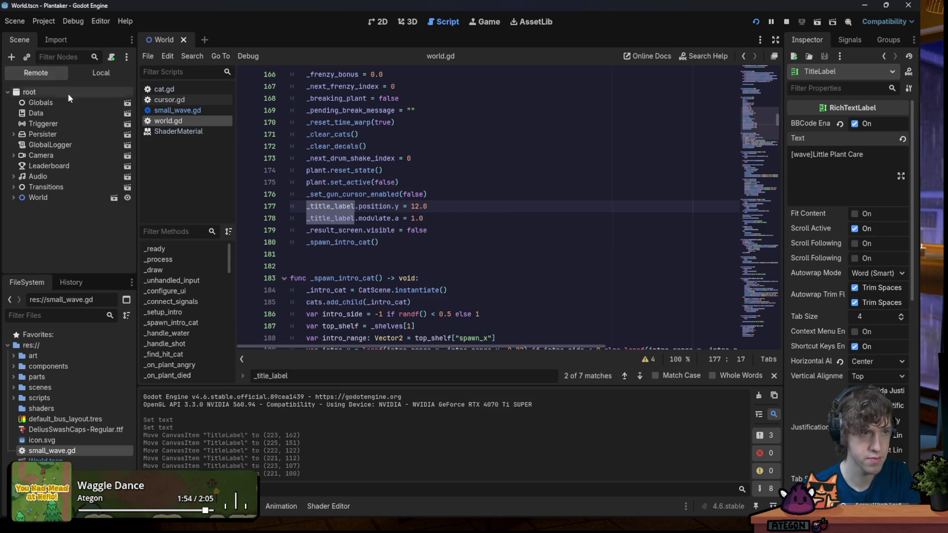
{"action": "left_click", "coordinate": [13, 197]}
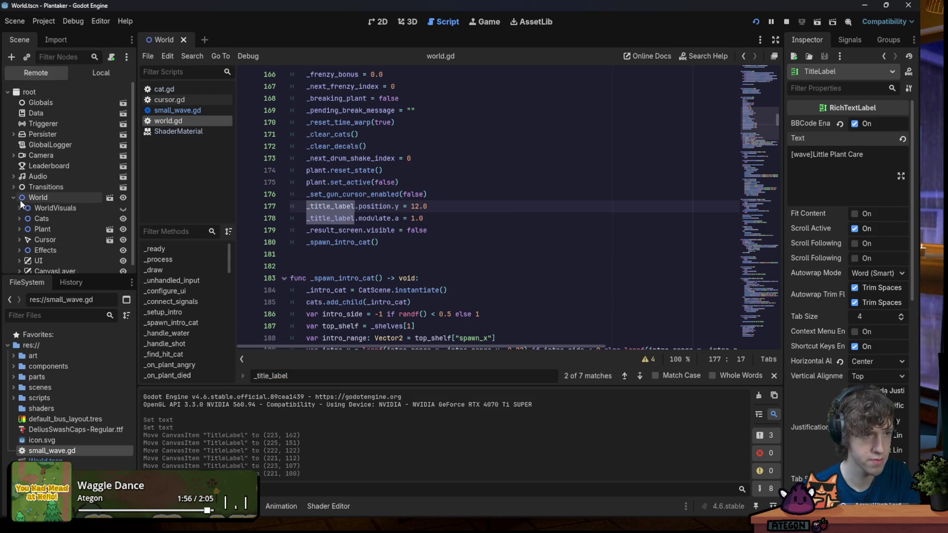
{"action": "left_click", "coordinate": [19, 261]}
{"action": "scroll", "coordinate": [23, 247], "scroll_direction": "down", "scroll_amount": 1}
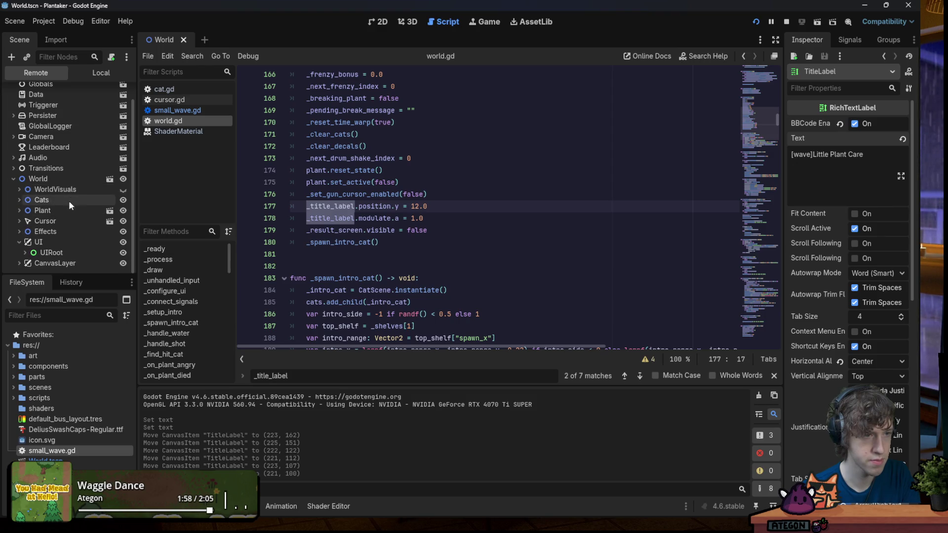
{"action": "left_click", "coordinate": [25, 253]}
{"action": "left_click", "coordinate": [24, 253]}
{"action": "scroll", "coordinate": [29, 237], "scroll_direction": "down", "scroll_amount": 2}
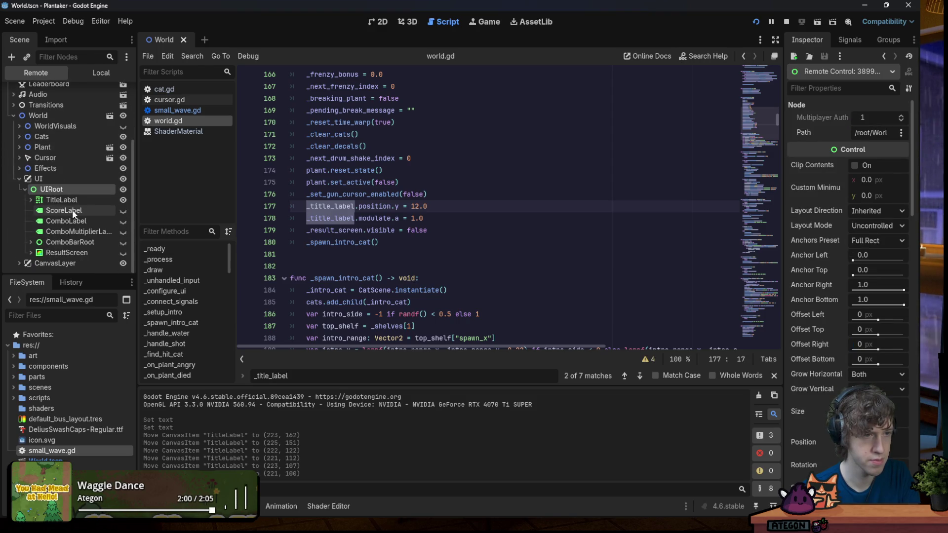
{"action": "left_click", "coordinate": [67, 201]}
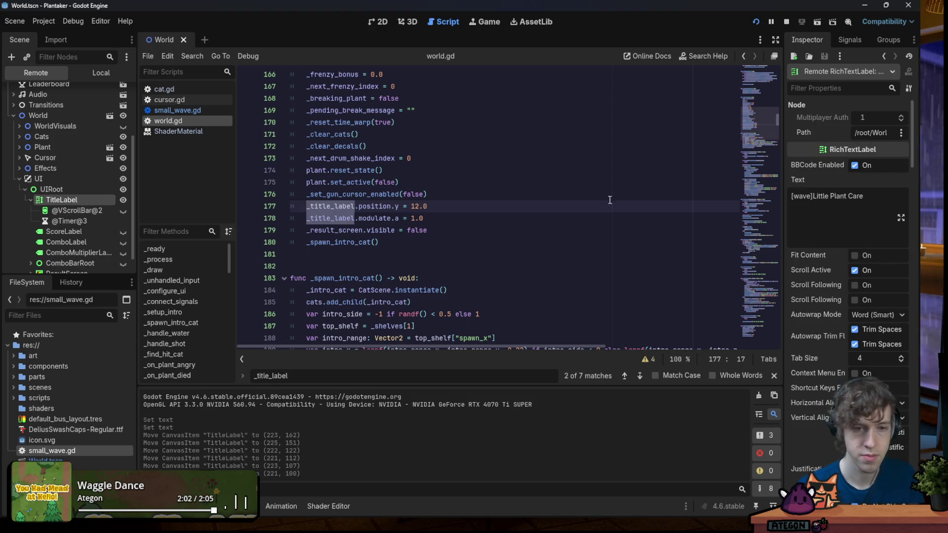
{"action": "scroll", "coordinate": [800, 368], "scroll_direction": "down", "scroll_amount": 10}
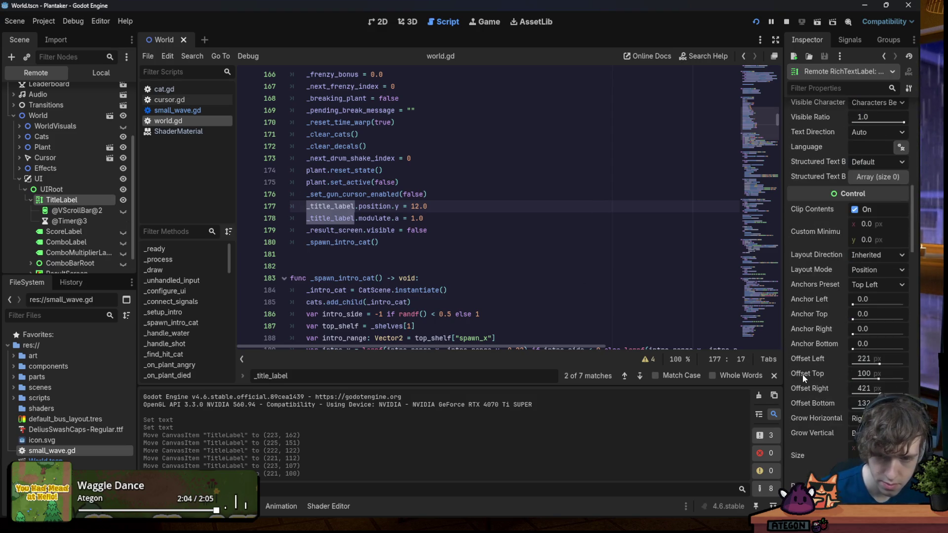
{"action": "scroll", "coordinate": [802, 368], "scroll_direction": "down", "scroll_amount": 5}
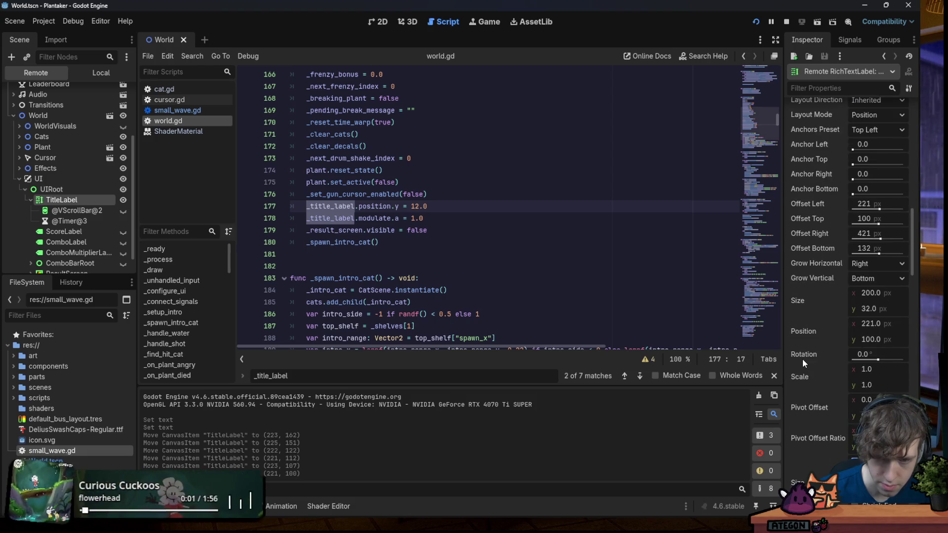
Change the title's reset position on line 177 from y 12.0 to 100.0
{"action": "left_click", "coordinate": [463, 211]}
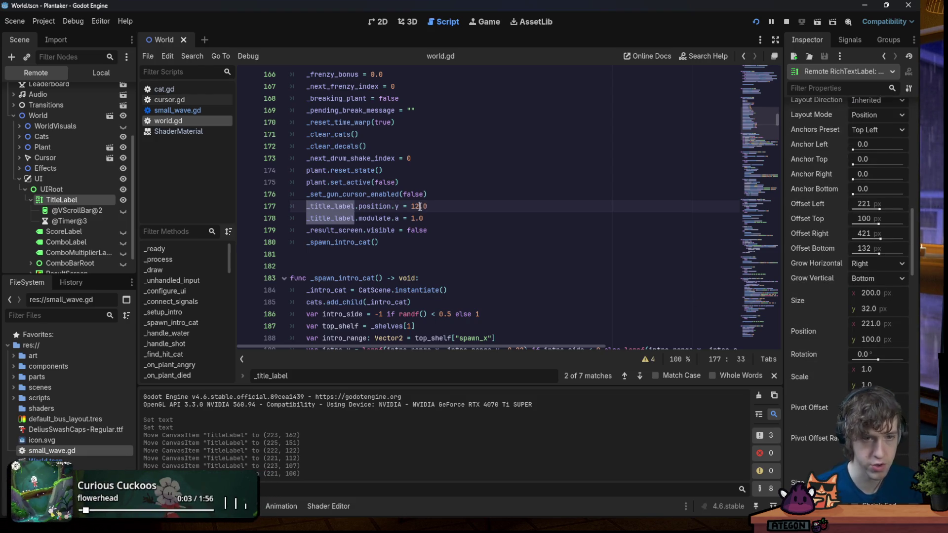
{"action": "key", "text": "BackSpace"}
{"action": "key", "text": "BackSpace"}
{"action": "type", "text": "100"}
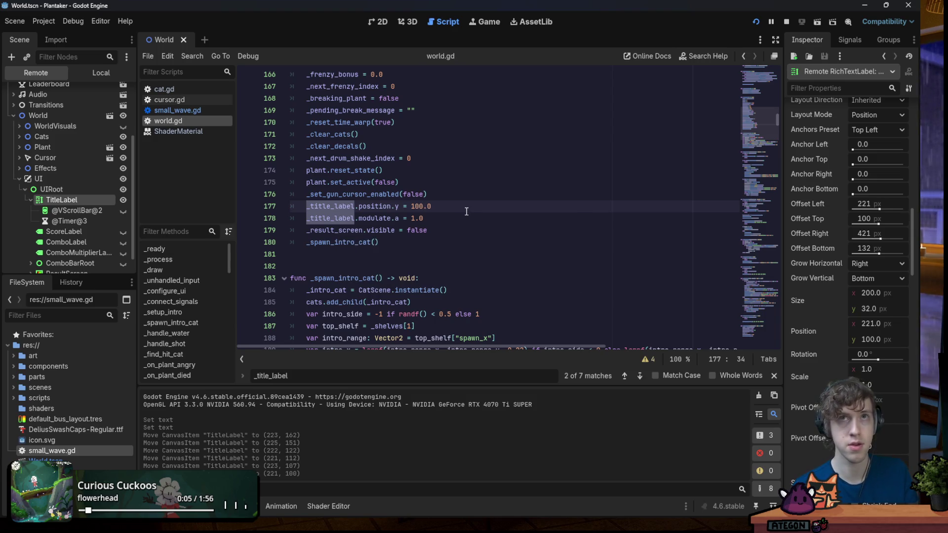
{"action": "scroll", "coordinate": [488, 207], "scroll_direction": "up", "scroll_amount": 5}
{"action": "scroll", "coordinate": [479, 188], "scroll_direction": "down", "scroll_amount": 5}
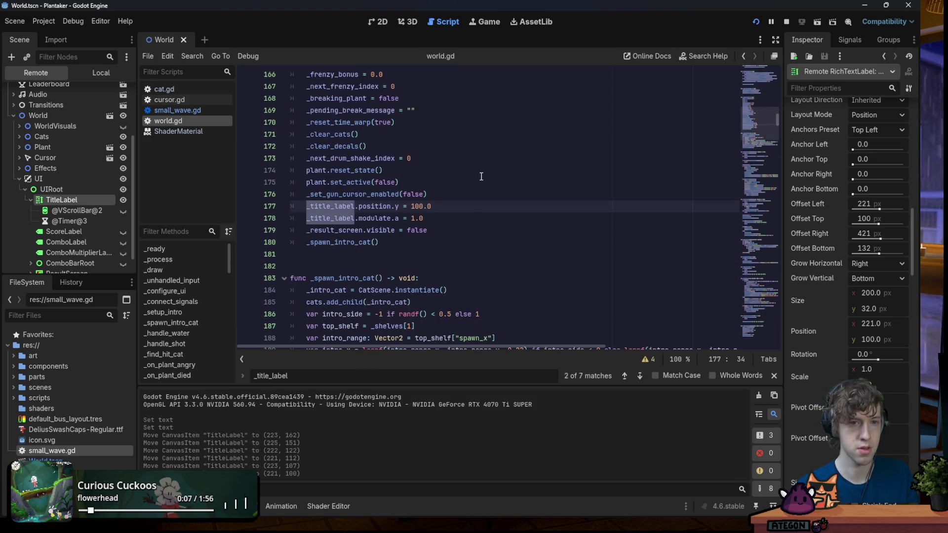
Step through the remaining _title_label matches, wrapping back to its declaration
{"action": "left_click", "coordinate": [636, 377]}
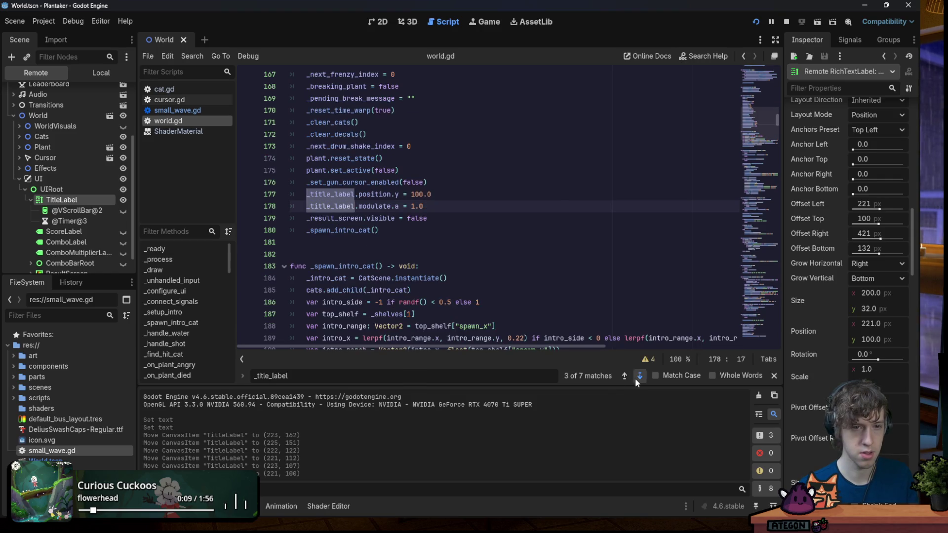
{"action": "left_click", "coordinate": [637, 377]}
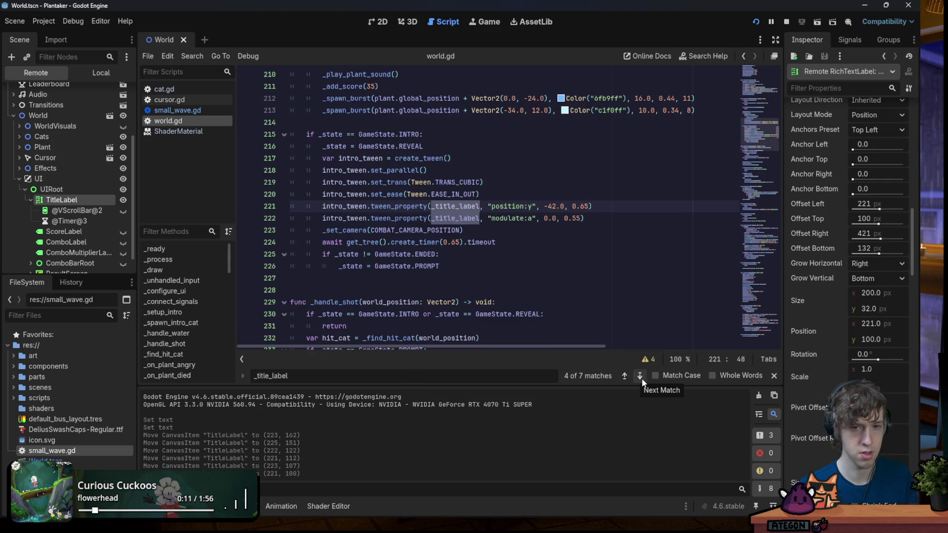
{"action": "left_click", "coordinate": [639, 377]}
{"action": "left_click", "coordinate": [640, 377]}
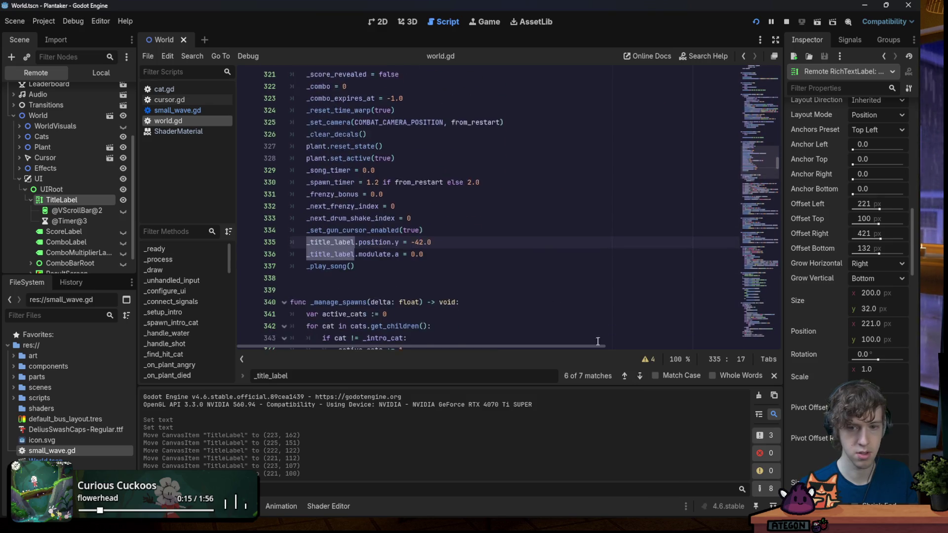
{"action": "left_click", "coordinate": [639, 377]}
{"action": "left_click", "coordinate": [639, 376]}
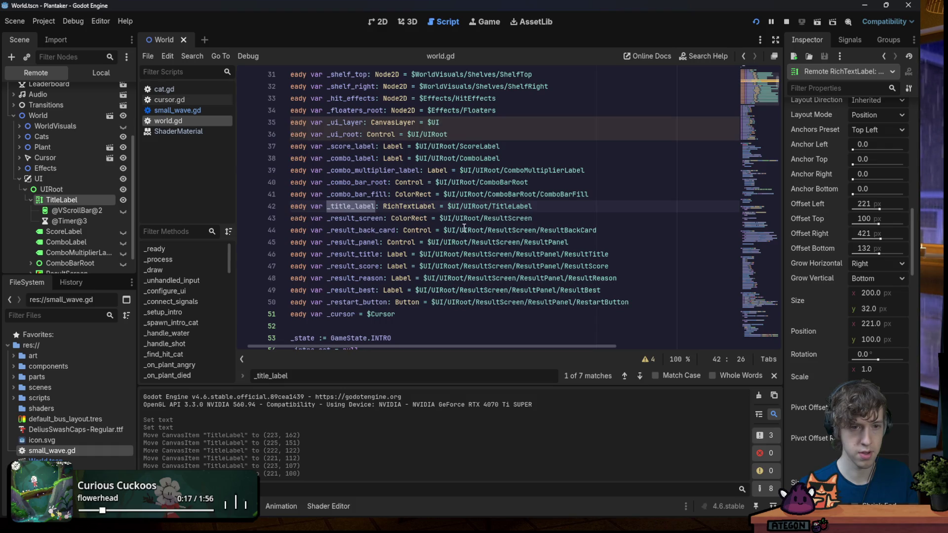
{"action": "left_click", "coordinate": [436, 253]}
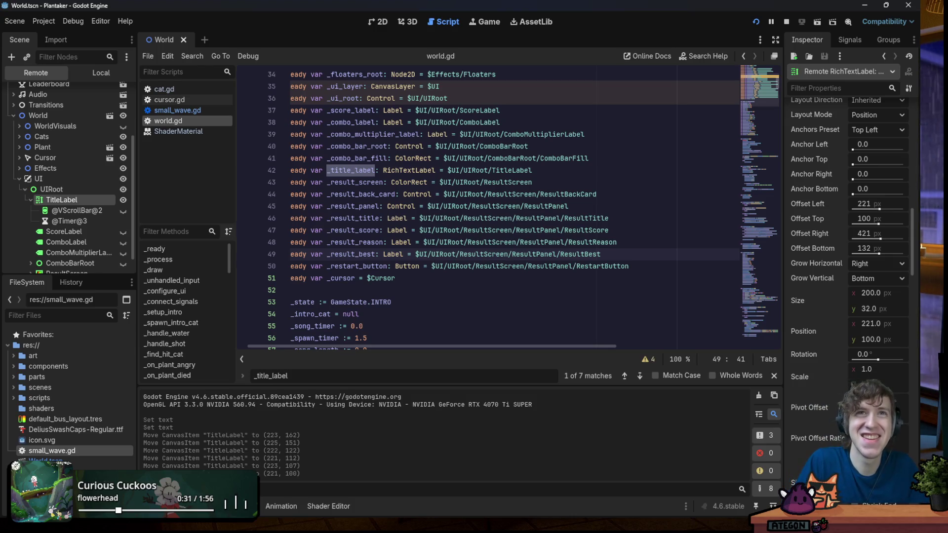
{"action": "left_click", "coordinate": [384, 158]}
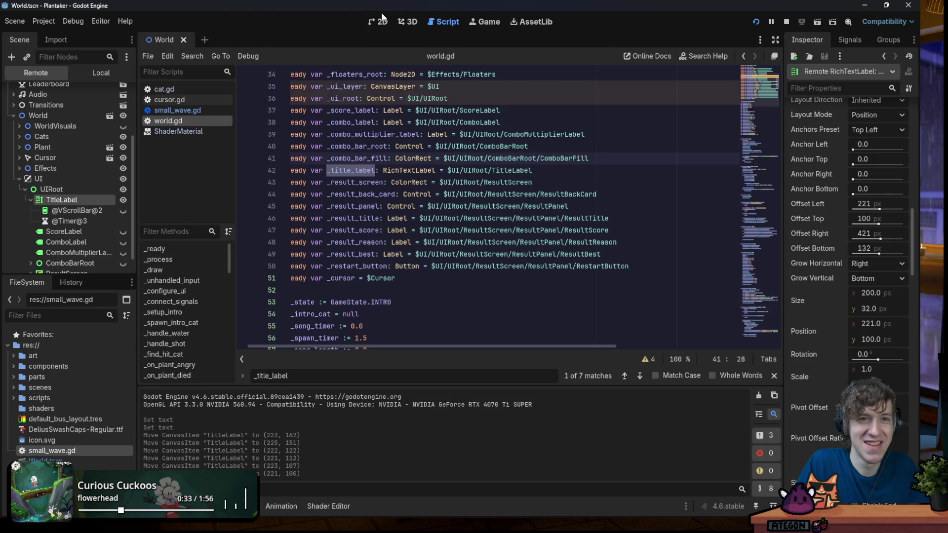
Stop the running game and return to the editor's local 2D scene tree
{"action": "left_click", "coordinate": [384, 17]}
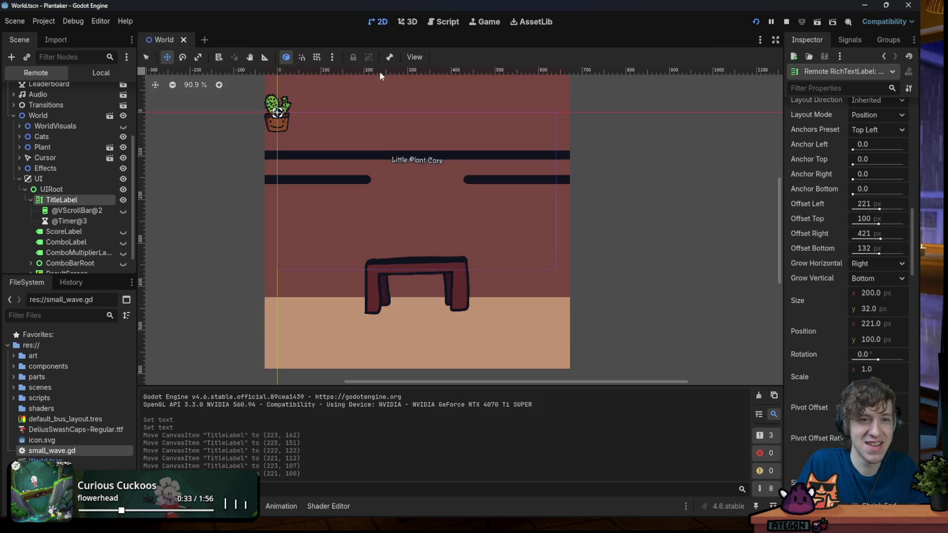
{"action": "left_click", "coordinate": [89, 74]}
{"action": "left_click", "coordinate": [60, 131]}
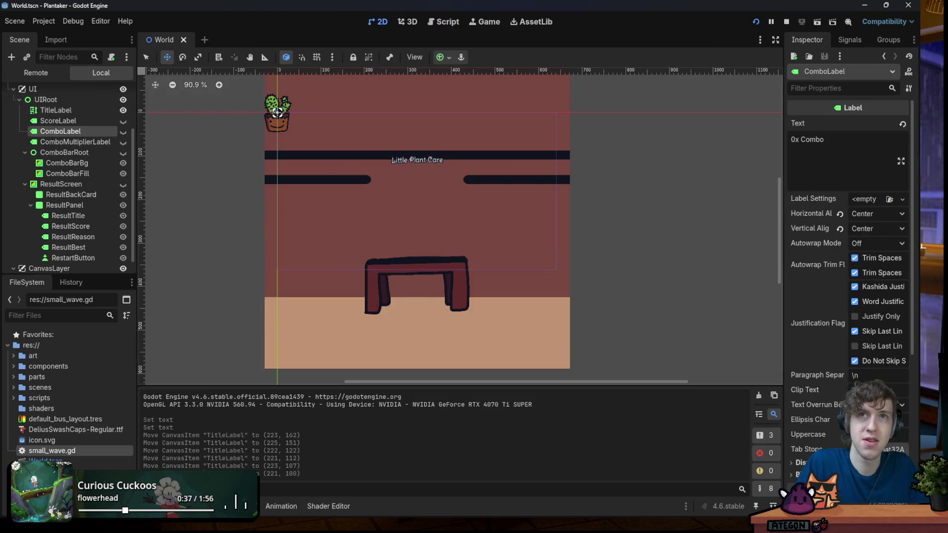
{"action": "left_click", "coordinate": [786, 21]}
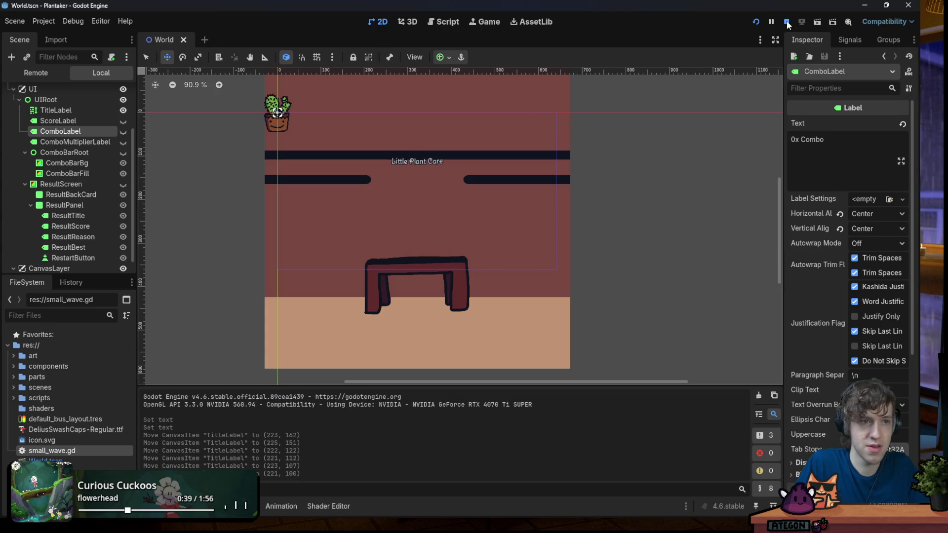
Select TitleLabel and check that its Transform Position stays at 221, 100
{"action": "left_click", "coordinate": [405, 159]}
{"action": "left_click", "coordinate": [417, 160]}
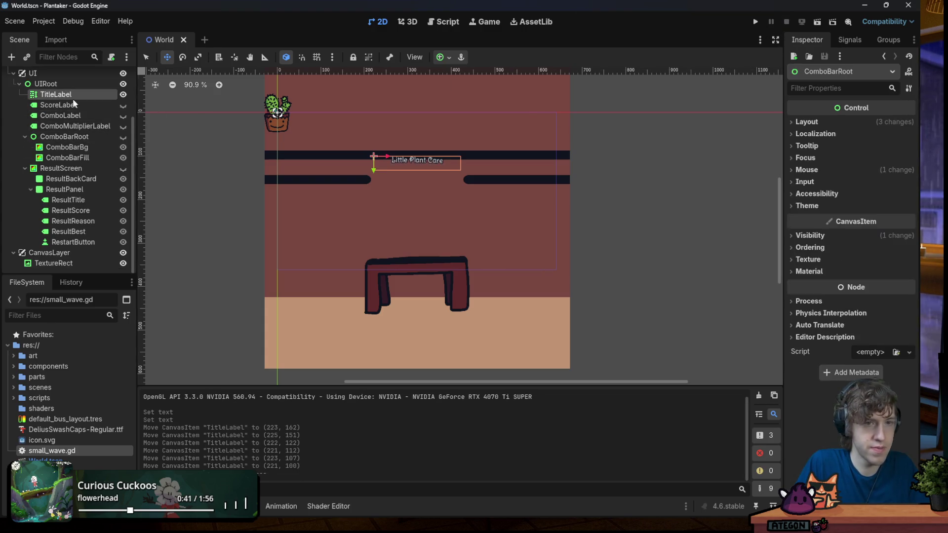
{"action": "scroll", "coordinate": [838, 271], "scroll_direction": "down", "scroll_amount": 5}
{"action": "scroll", "coordinate": [839, 269], "scroll_direction": "up", "scroll_amount": 4}
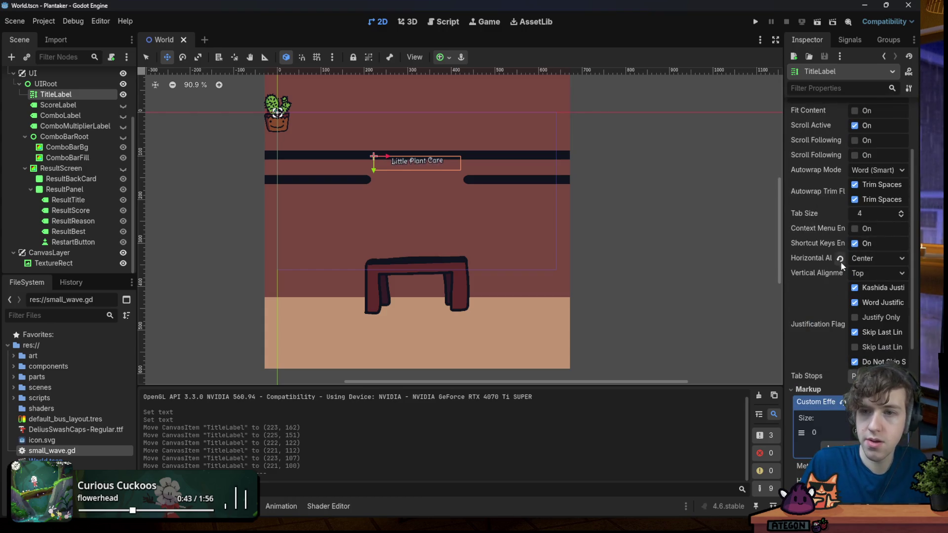
{"action": "scroll", "coordinate": [837, 232], "scroll_direction": "down", "scroll_amount": 5}
{"action": "scroll", "coordinate": [836, 235], "scroll_direction": "down", "scroll_amount": 4}
{"action": "left_click", "coordinate": [836, 242]}
{"action": "scroll", "coordinate": [836, 262], "scroll_direction": "down", "scroll_amount": 2}
{"action": "scroll", "coordinate": [835, 265], "scroll_direction": "down", "scroll_amount": 1}
{"action": "left_click", "coordinate": [829, 242]}
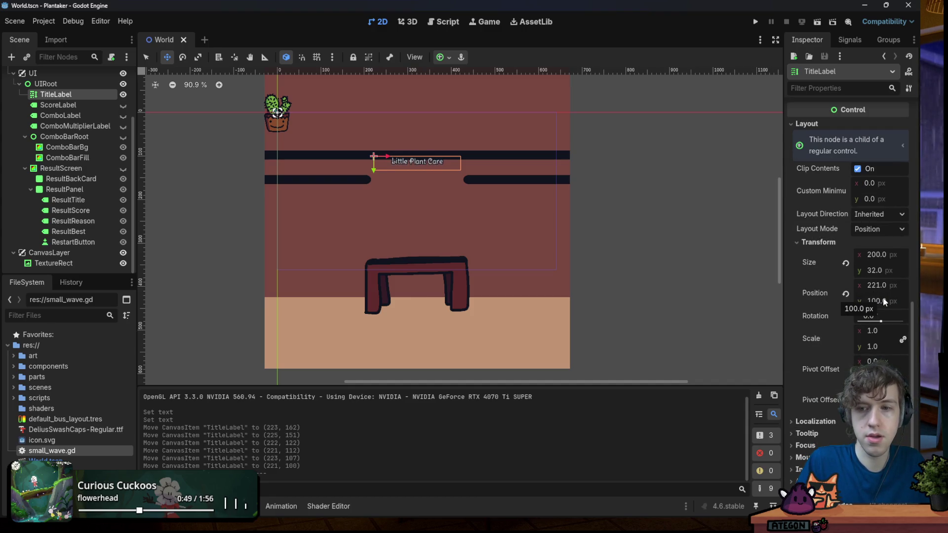
{"action": "left_click_drag", "start_coordinate": [883, 302], "coordinate": [880, 302]}
{"action": "key", "text": "ctrl+z"}
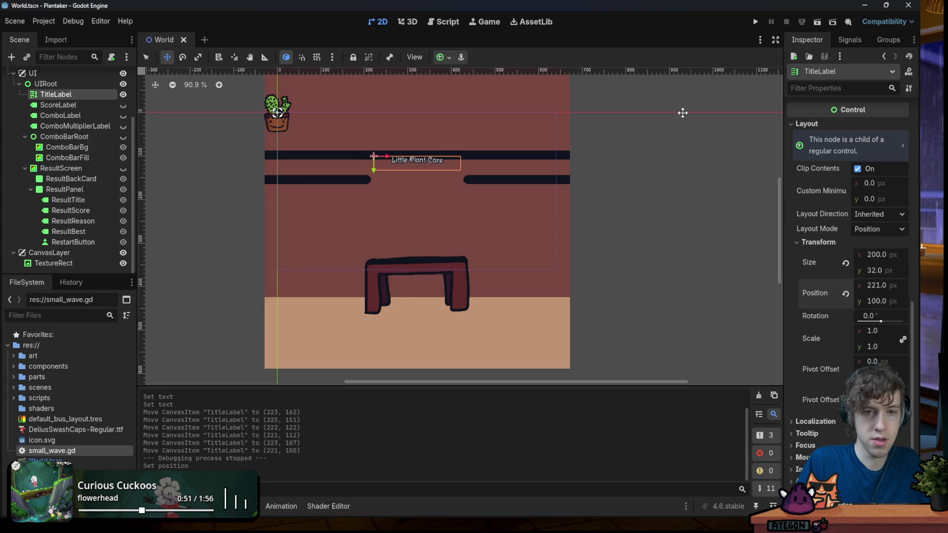
Test-run the game to see the title above the plant, then close the game window
{"action": "left_click", "coordinate": [754, 21]}
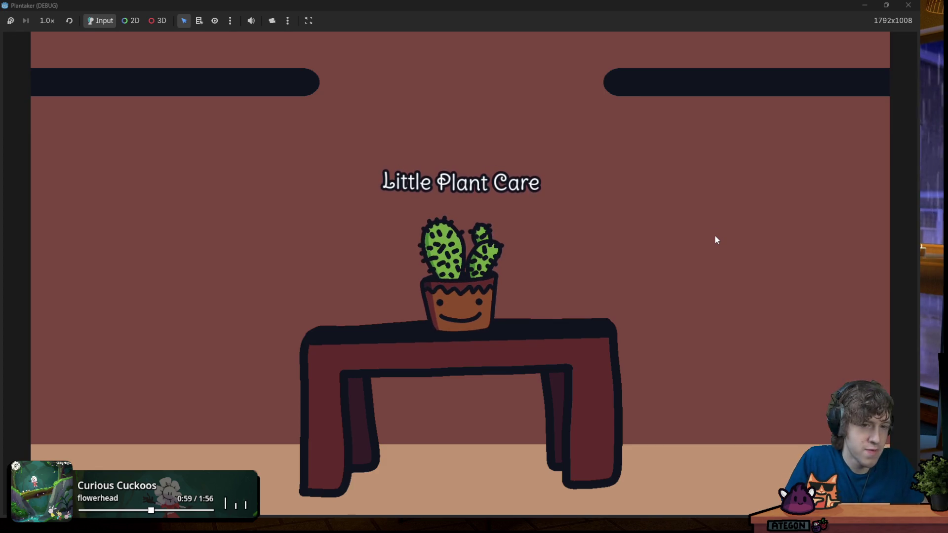
{"action": "left_click", "coordinate": [519, 273]}
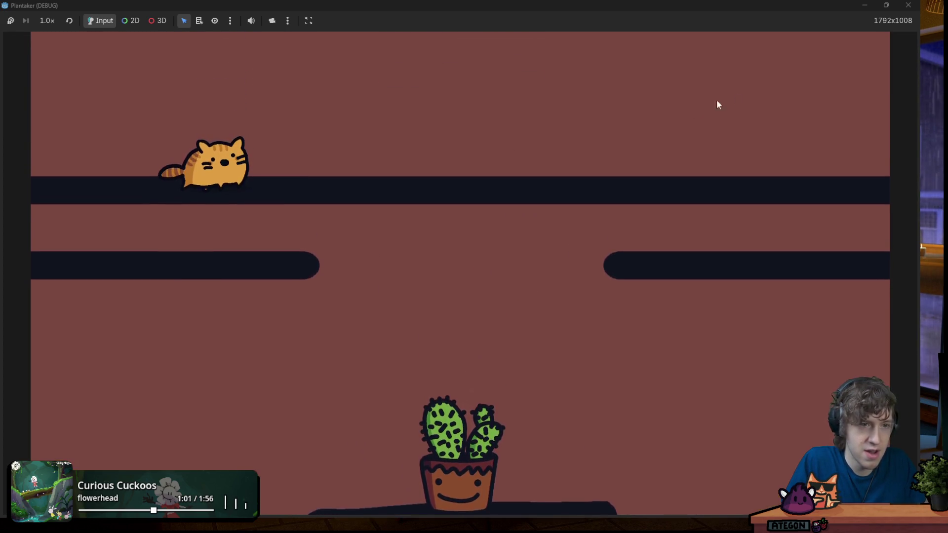
{"action": "left_click", "coordinate": [904, 9]}
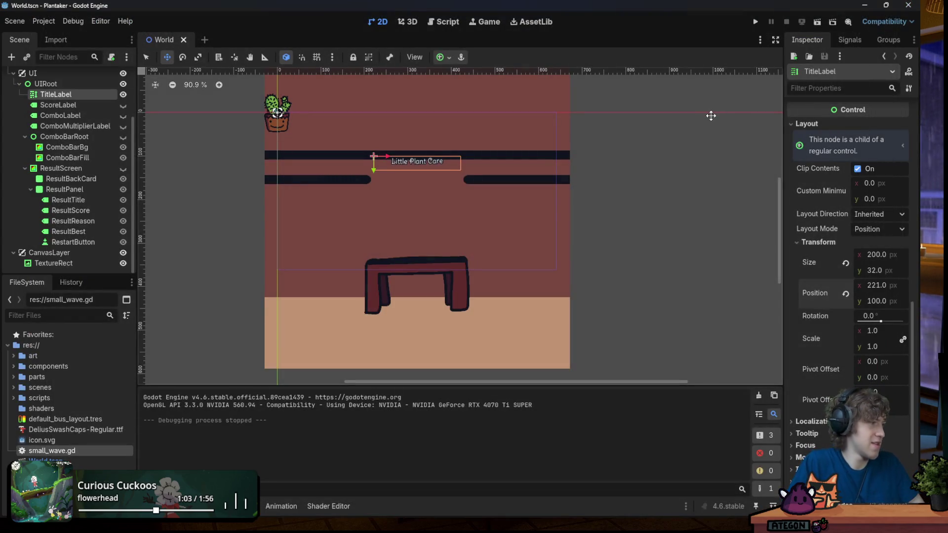